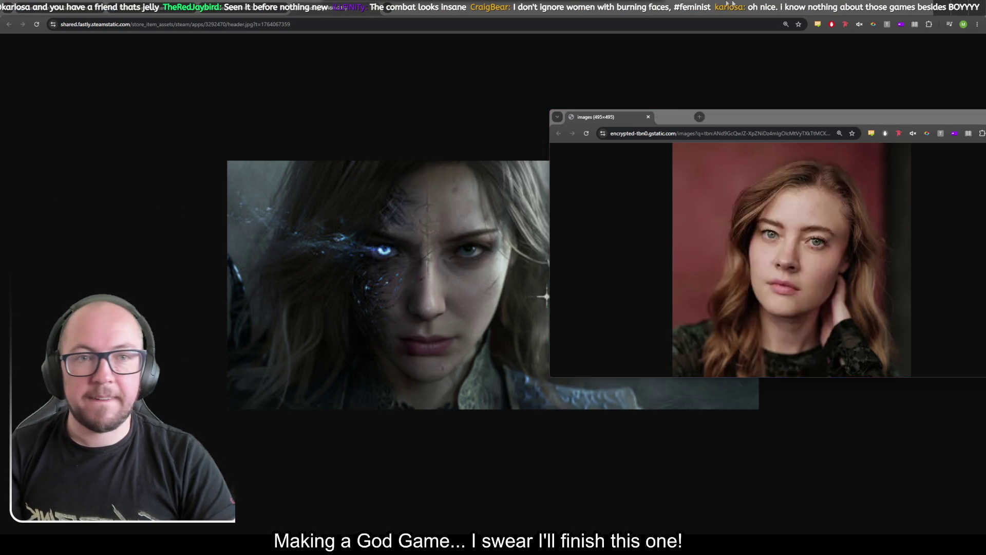
Bring up the Tides of Annihilation page and play its trailer full screen, exiting and re-entering once
{"action": "key", "text": "alt+Tab"}
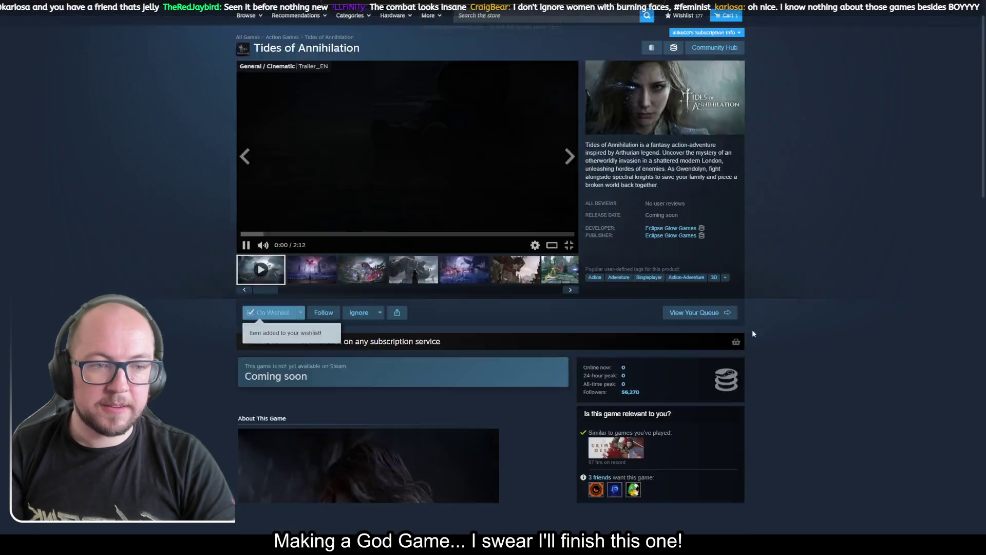
{"action": "left_click", "coordinate": [567, 274]}
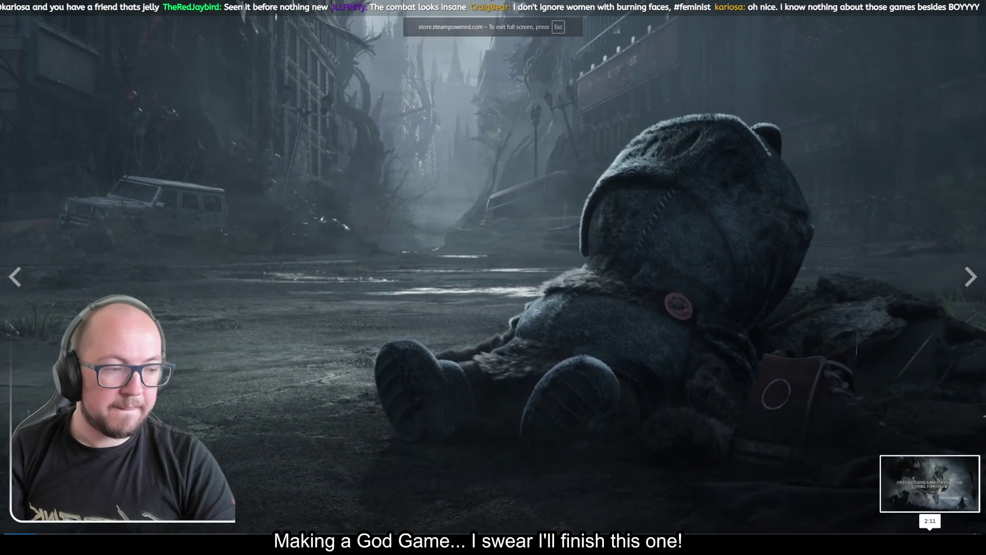
{"action": "key", "text": "Escape"}
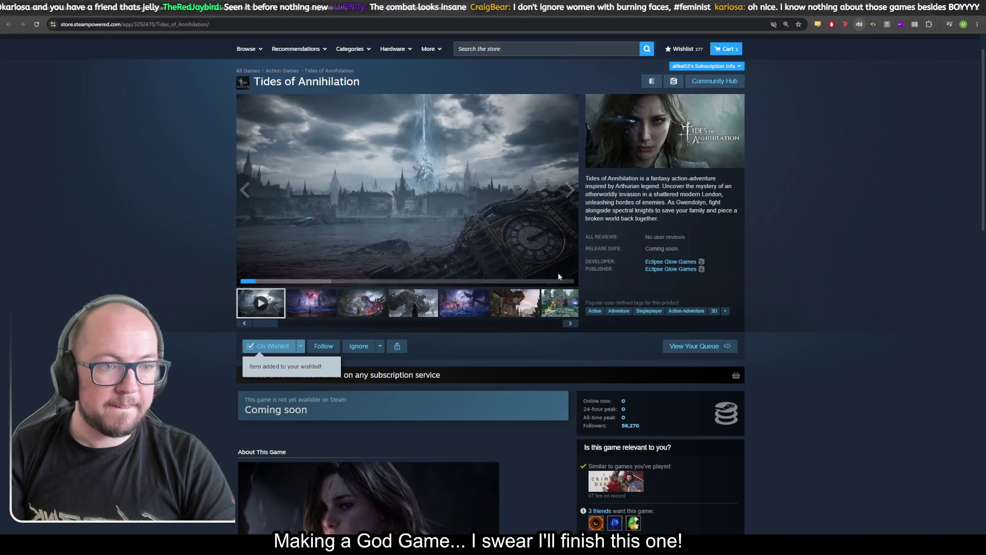
{"action": "left_click", "coordinate": [569, 285]}
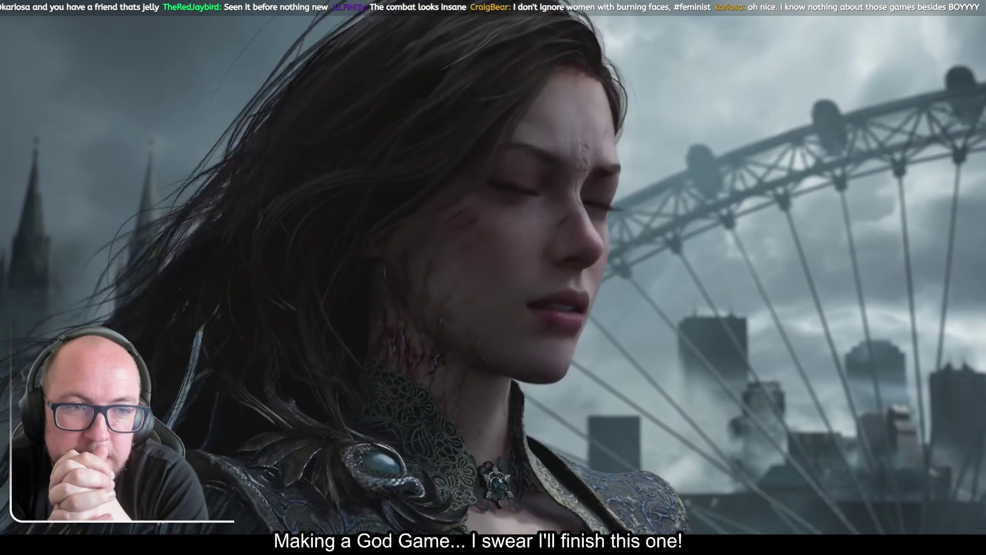
Exit the full-screen trailer back to the Tides of Annihilation store page
{"action": "scroll", "coordinate": [493, 277], "scroll_direction": "up", "scroll_amount": 2}
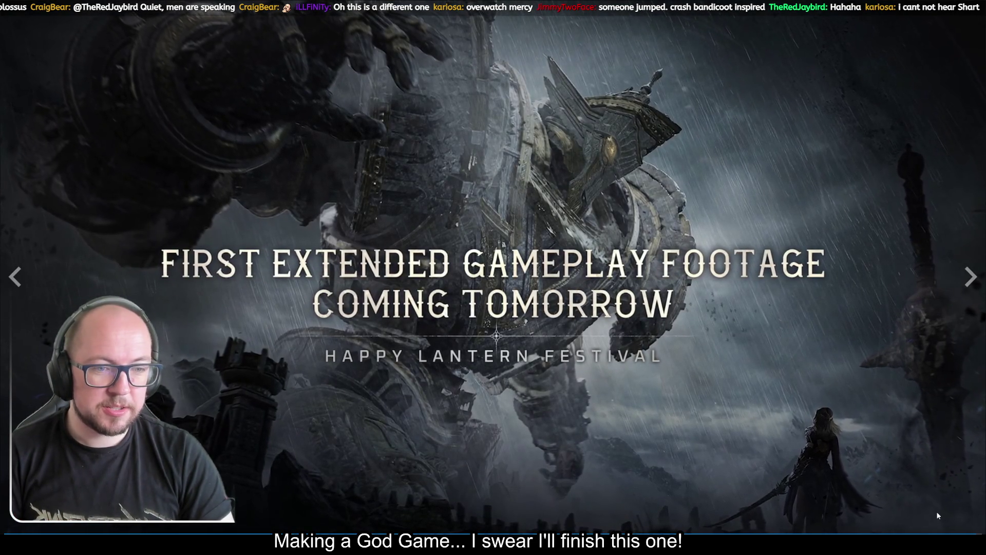
{"action": "key", "text": "Escape"}
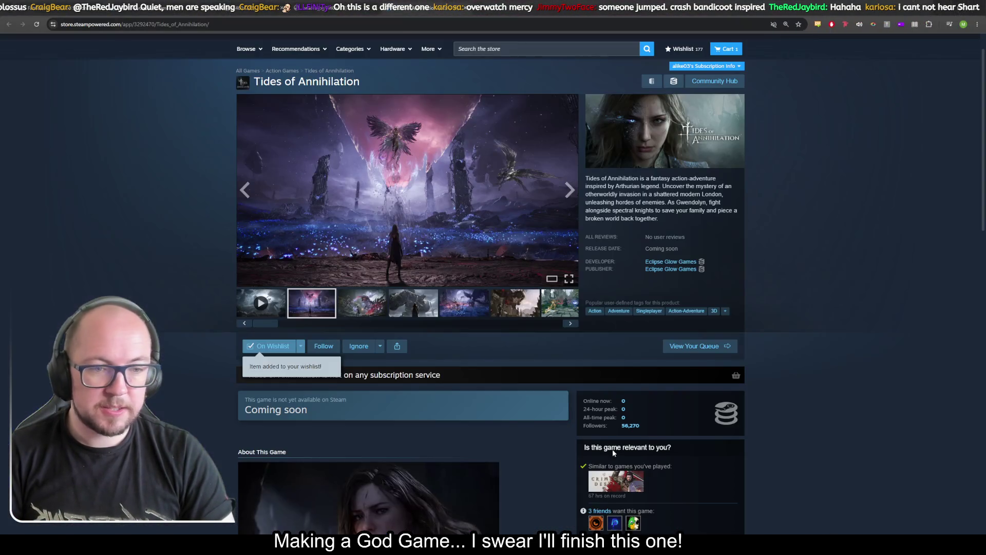
{"action": "scroll", "coordinate": [554, 381], "scroll_direction": "down", "scroll_amount": 6}
{"action": "scroll", "coordinate": [555, 384], "scroll_direction": "down", "scroll_amount": 4}
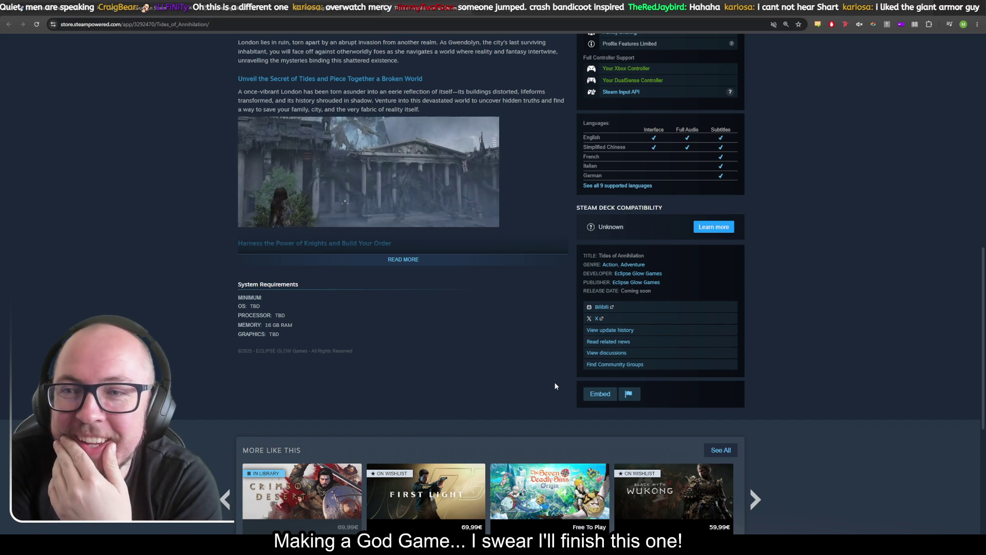
{"action": "scroll", "coordinate": [462, 252], "scroll_direction": "up", "scroll_amount": 3}
{"action": "scroll", "coordinate": [463, 252], "scroll_direction": "up", "scroll_amount": 8}
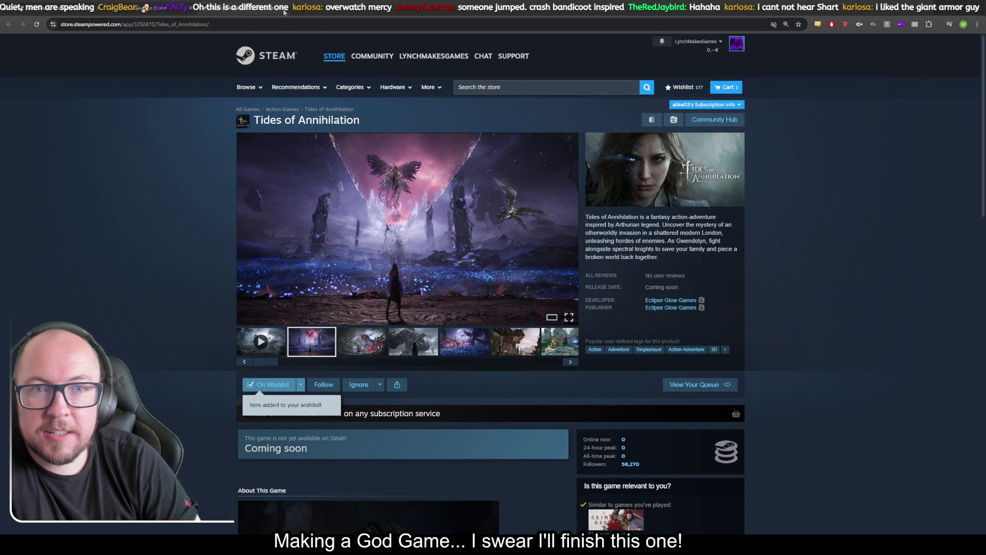
Open the Deus Novum page, advance its gallery to 4 of 15, then switch to Red and Blue
{"action": "left_click", "coordinate": [284, 12]}
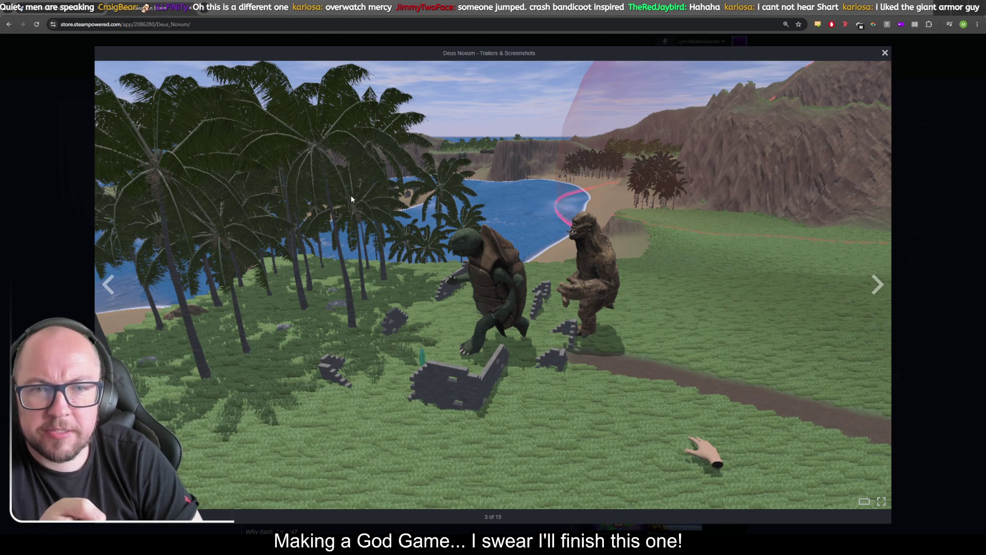
{"action": "left_click", "coordinate": [875, 288]}
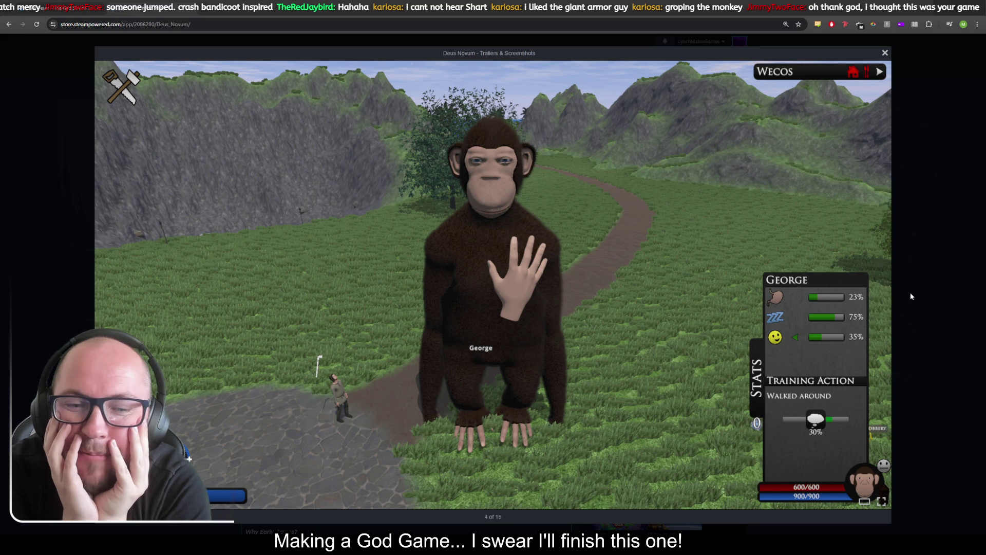
{"action": "mouse_move", "coordinate": [207, 405]}
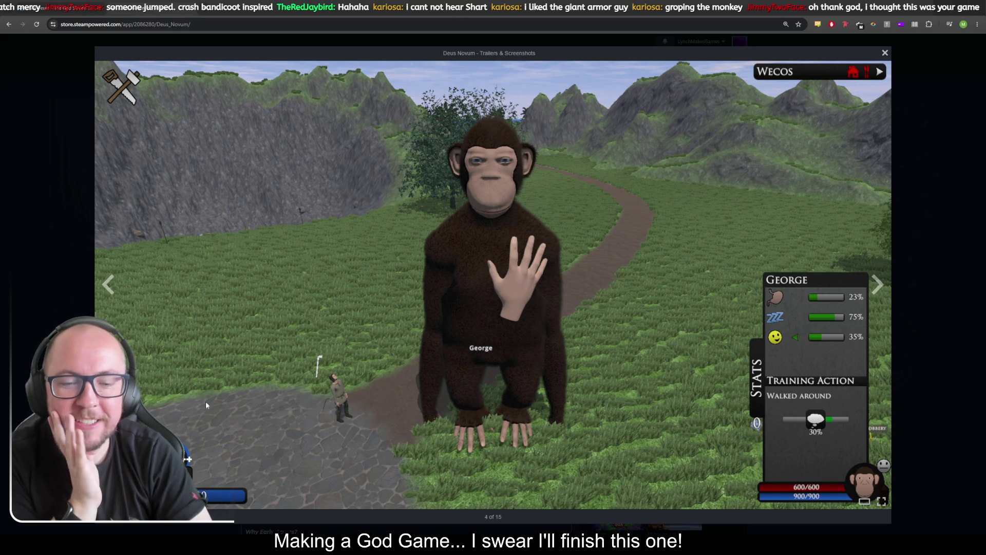
{"action": "key", "text": "alt+Tab"}
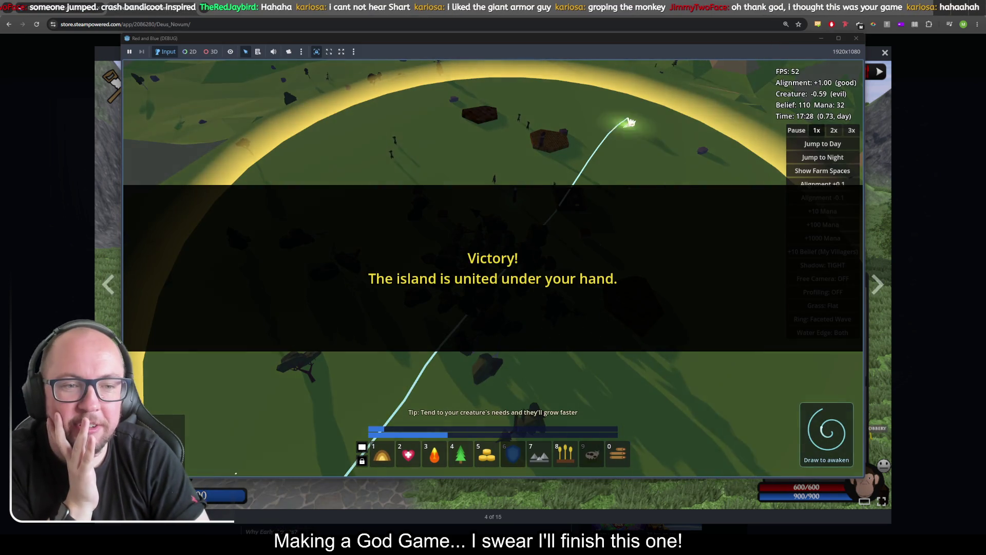
Switch from Red and Blue back to the Deus Novum gallery and advance to 5 of 15
{"action": "key", "text": "alt+Tab"}
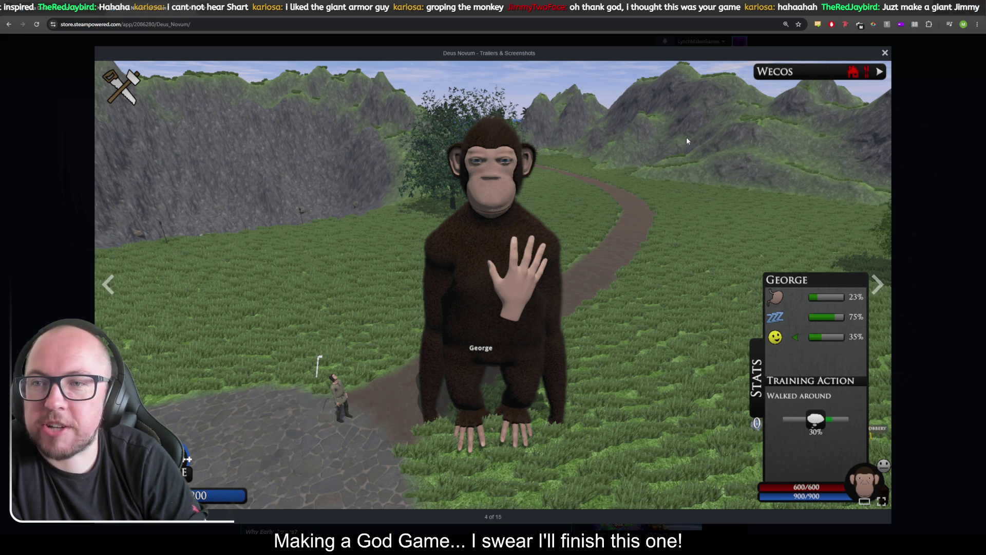
{"action": "left_click", "coordinate": [879, 291]}
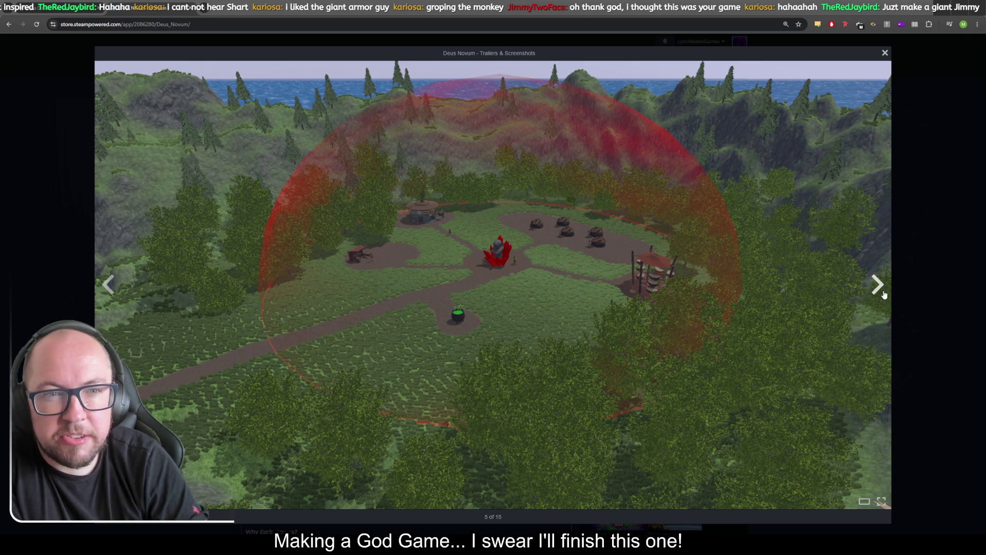
Page back and forth through Deus Novum screenshots, settling on the island obelisks at 6 of 15
{"action": "left_click", "coordinate": [883, 293]}
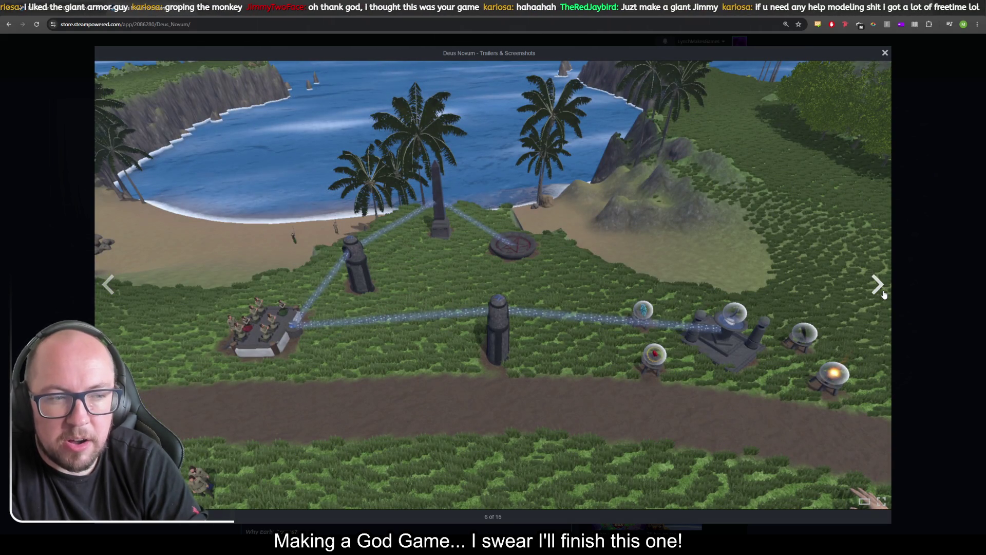
{"action": "left_click", "coordinate": [883, 294]}
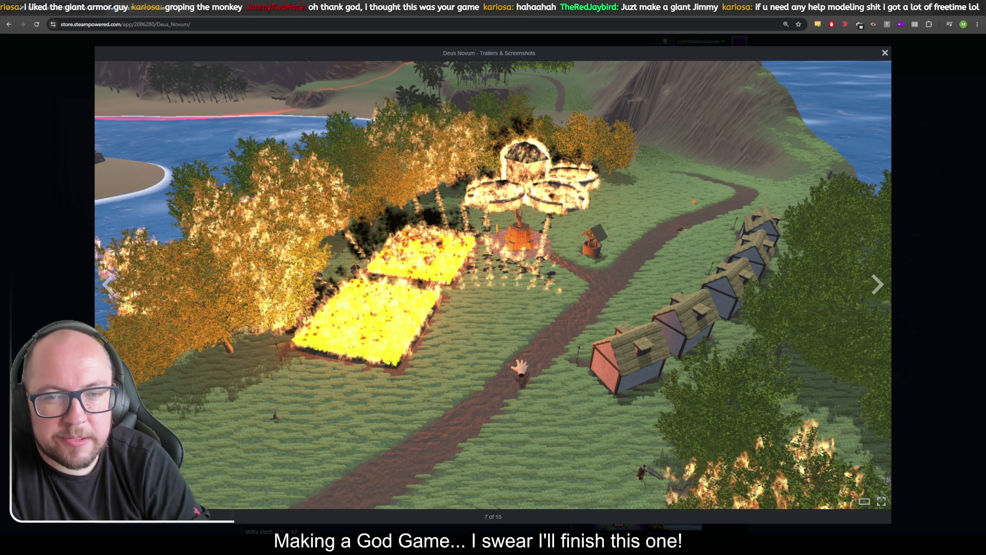
{"action": "left_click", "coordinate": [109, 289]}
{"action": "left_click", "coordinate": [109, 291]}
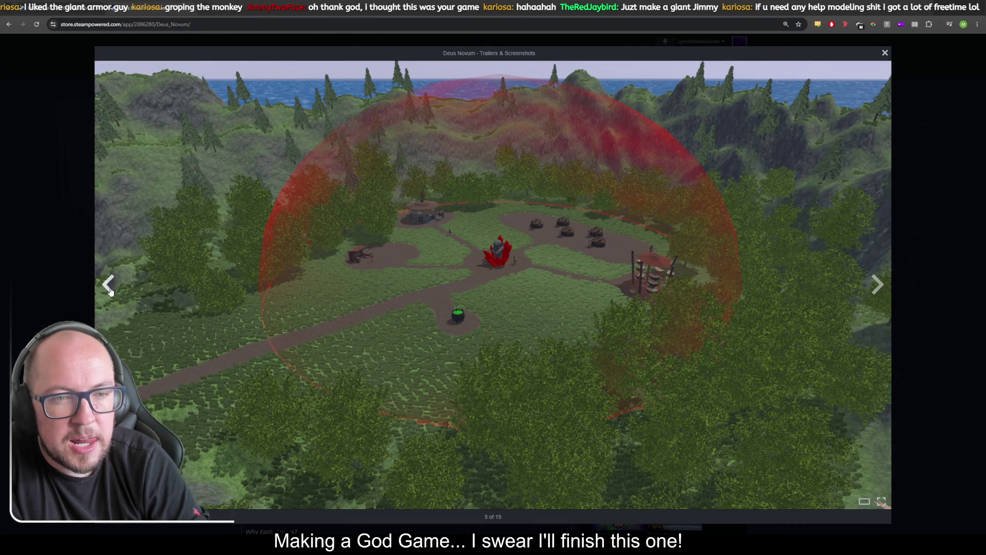
{"action": "left_click", "coordinate": [110, 291]}
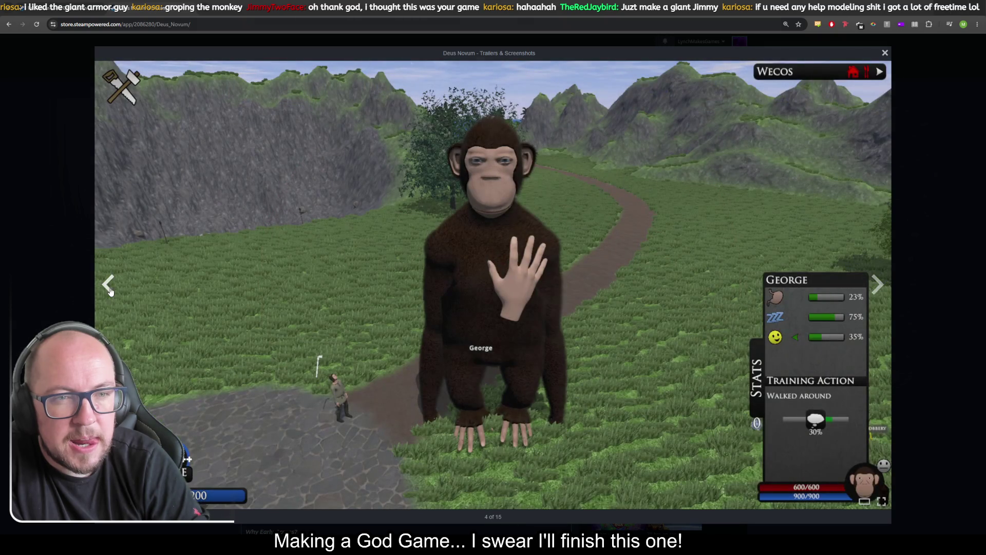
{"action": "left_click", "coordinate": [879, 284]}
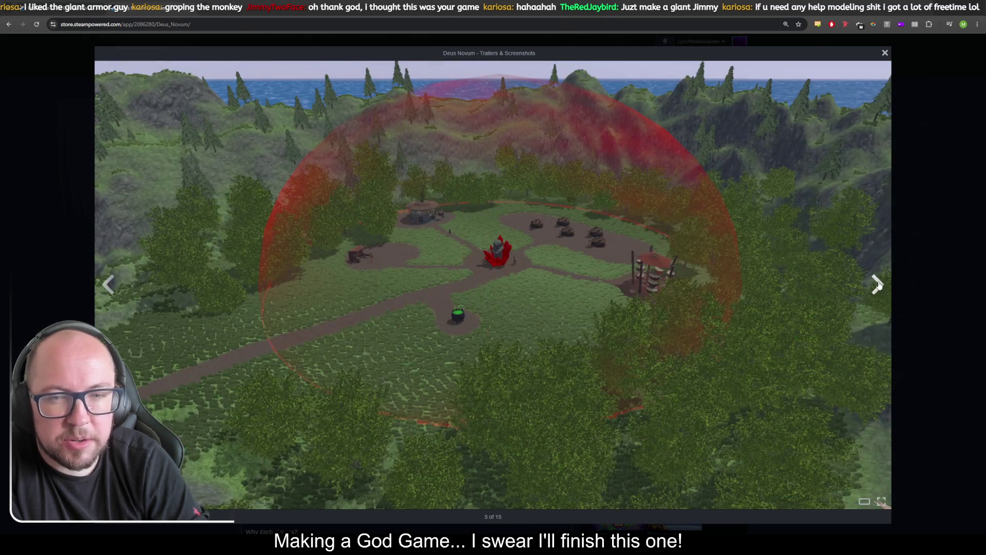
{"action": "left_click", "coordinate": [879, 284]}
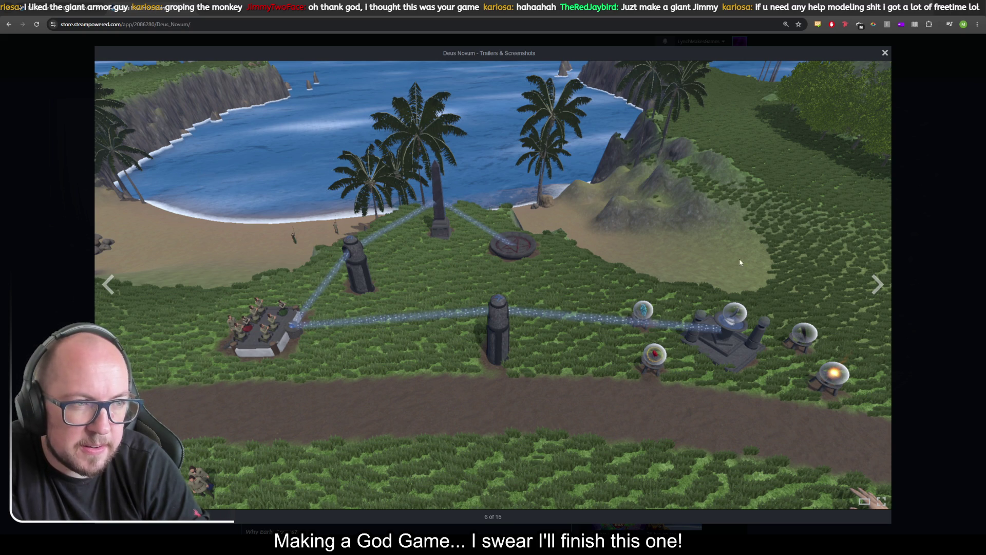
Page the Deus Novum gallery to the Civic build menu at 8 of 15, then close the viewer
{"action": "left_click", "coordinate": [881, 281]}
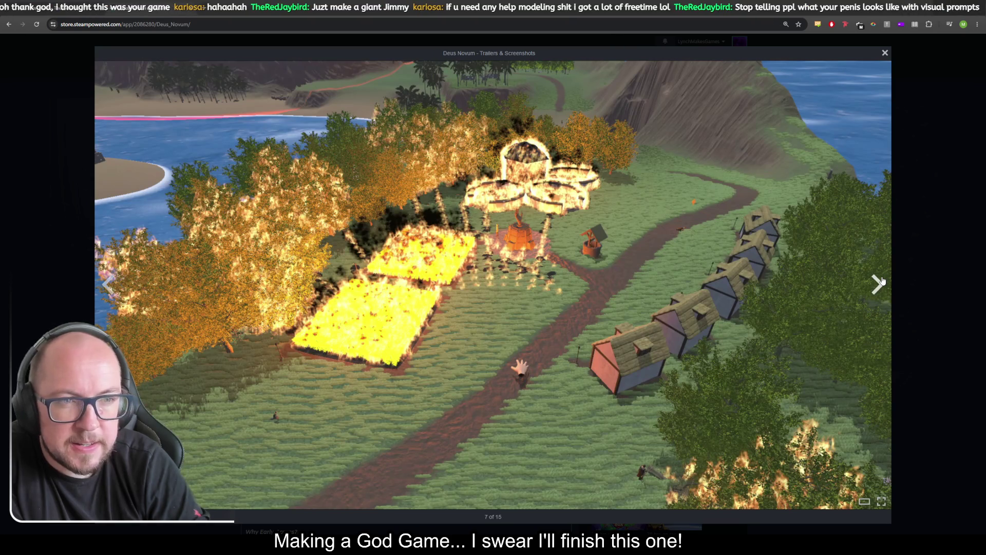
{"action": "left_click", "coordinate": [880, 282]}
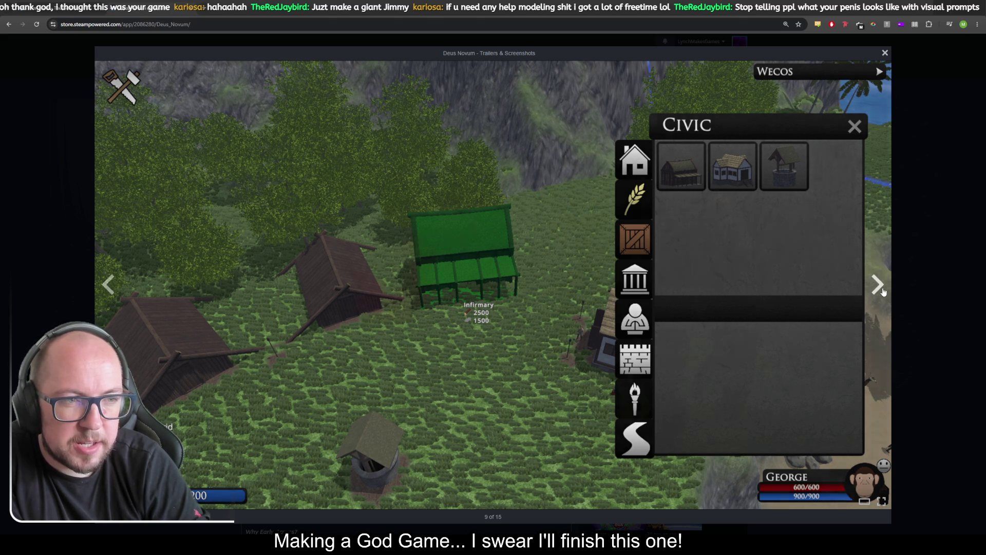
{"action": "left_click", "coordinate": [883, 291]}
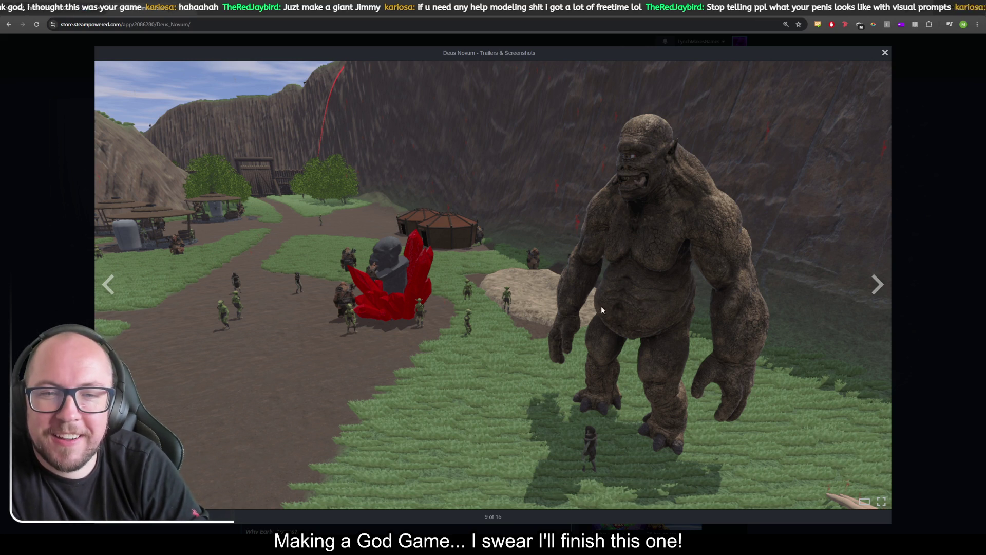
{"action": "left_click", "coordinate": [130, 299]}
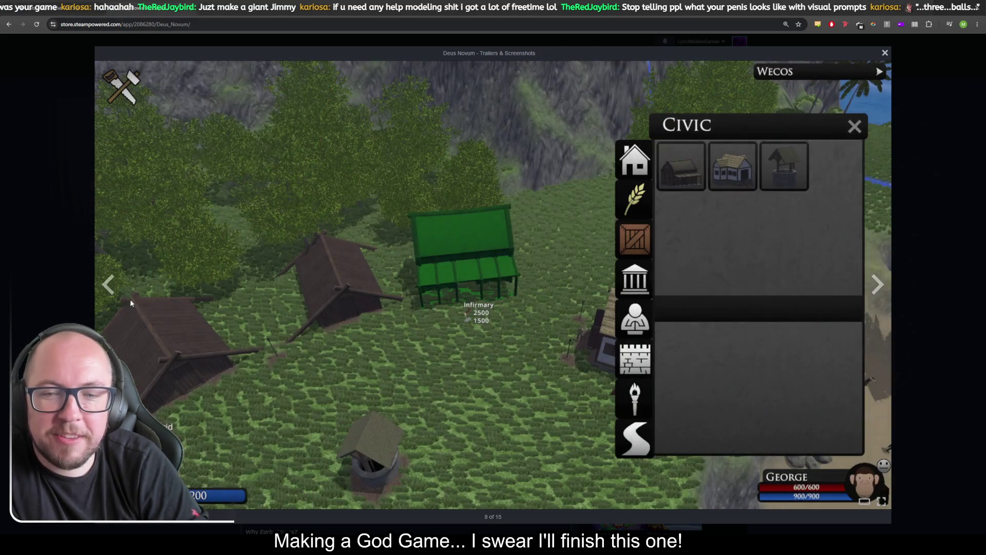
{"action": "left_click", "coordinate": [131, 299]}
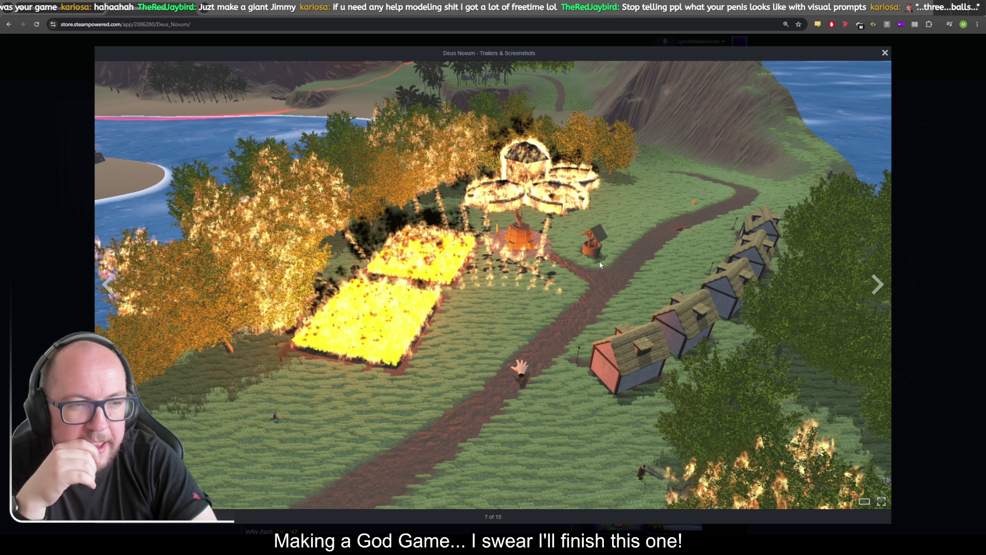
{"action": "left_click", "coordinate": [882, 297]}
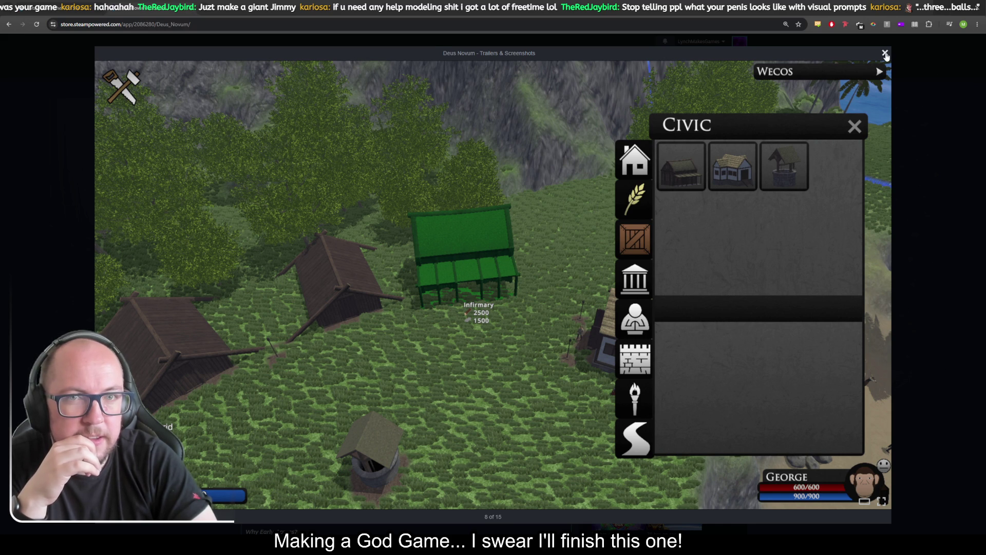
{"action": "left_click", "coordinate": [885, 53]}
{"action": "scroll", "coordinate": [401, 194], "scroll_direction": "down", "scroll_amount": 2}
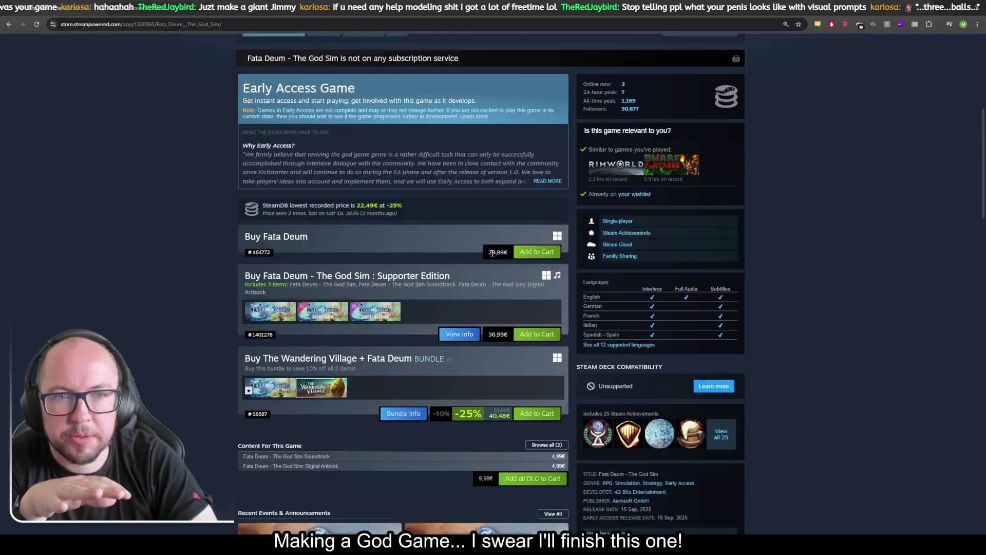
{"action": "scroll", "coordinate": [495, 250], "scroll_direction": "up", "scroll_amount": 7}
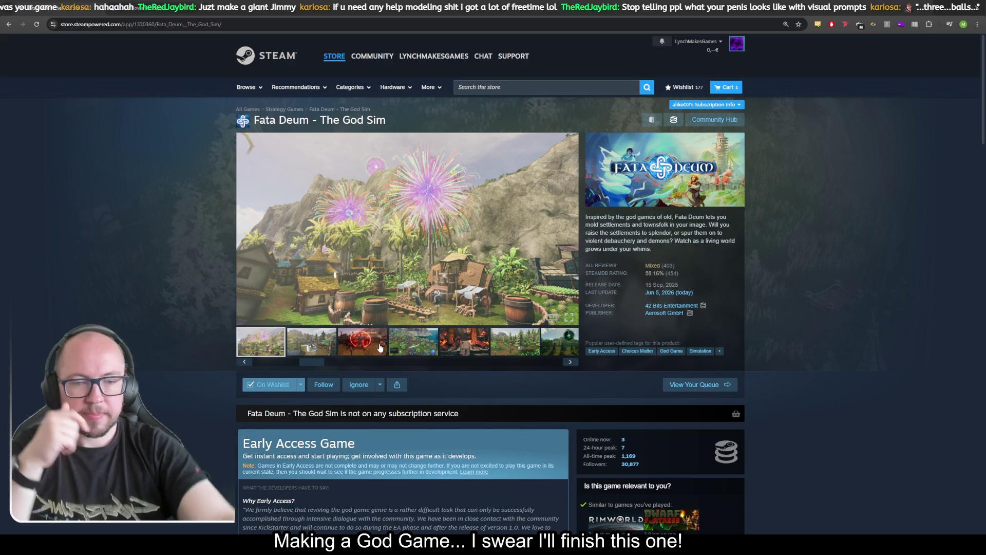
{"action": "scroll", "coordinate": [275, 245], "scroll_direction": "down", "scroll_amount": 15}
{"action": "scroll", "coordinate": [159, 240], "scroll_direction": "down", "scroll_amount": 20}
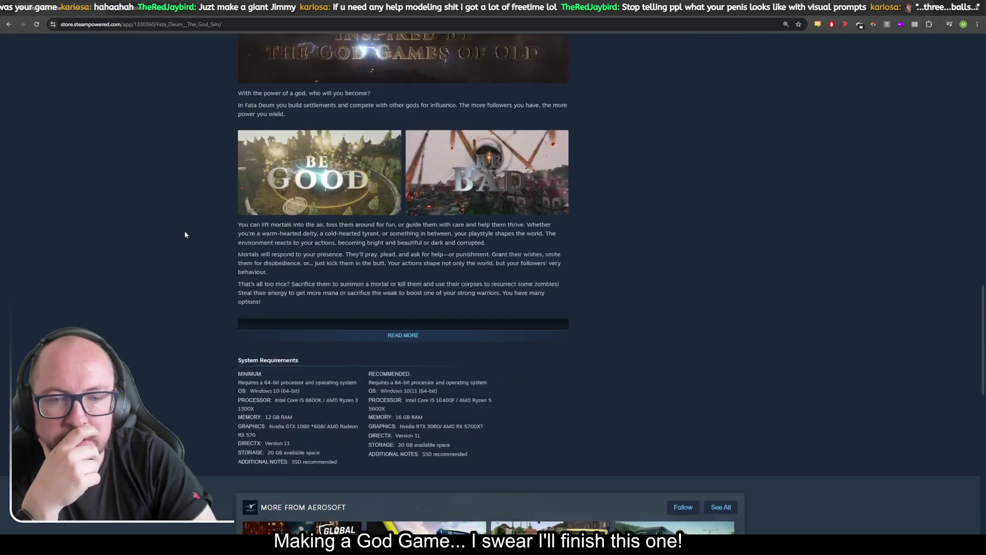
{"action": "scroll", "coordinate": [197, 231], "scroll_direction": "down", "scroll_amount": 5}
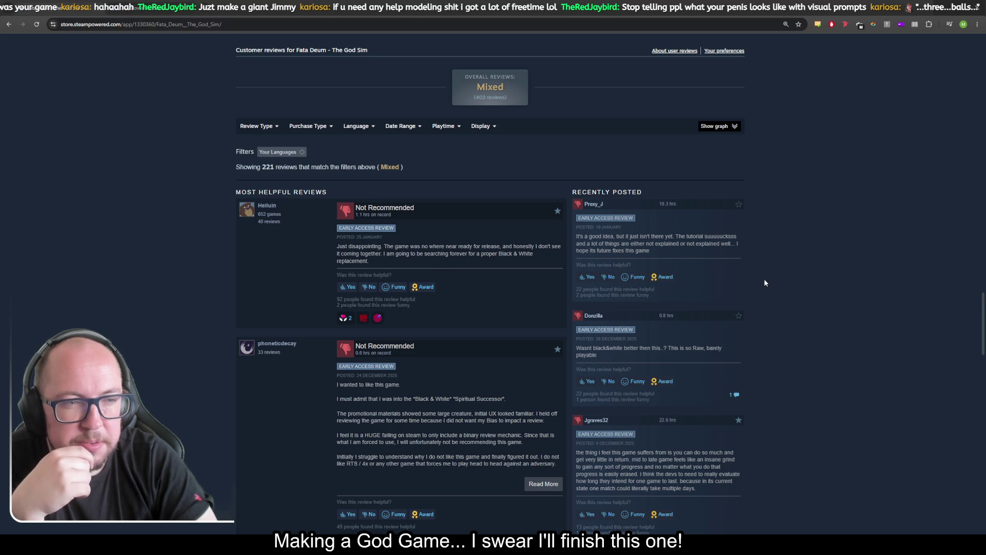
{"action": "scroll", "coordinate": [776, 270], "scroll_direction": "down", "scroll_amount": 2}
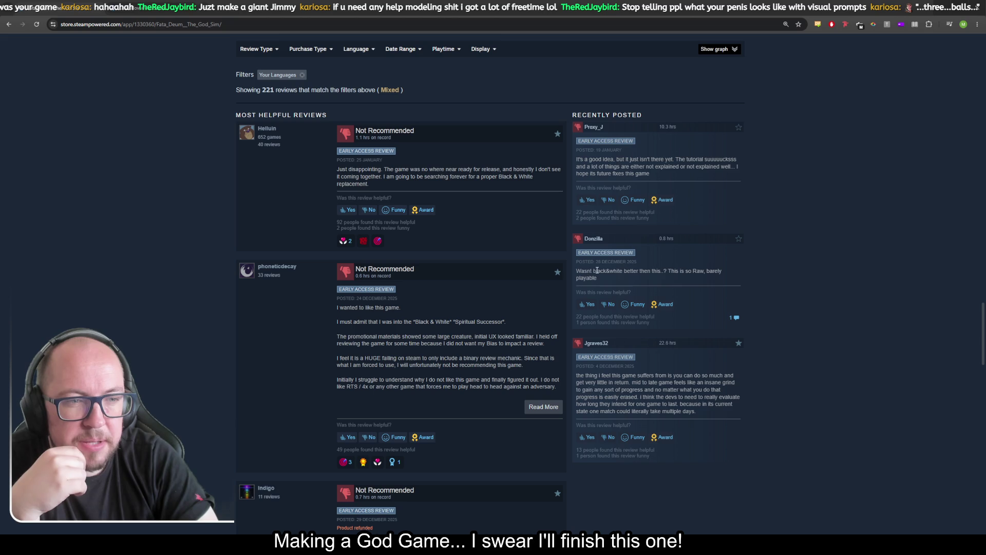
{"action": "scroll", "coordinate": [781, 286], "scroll_direction": "down", "scroll_amount": 4}
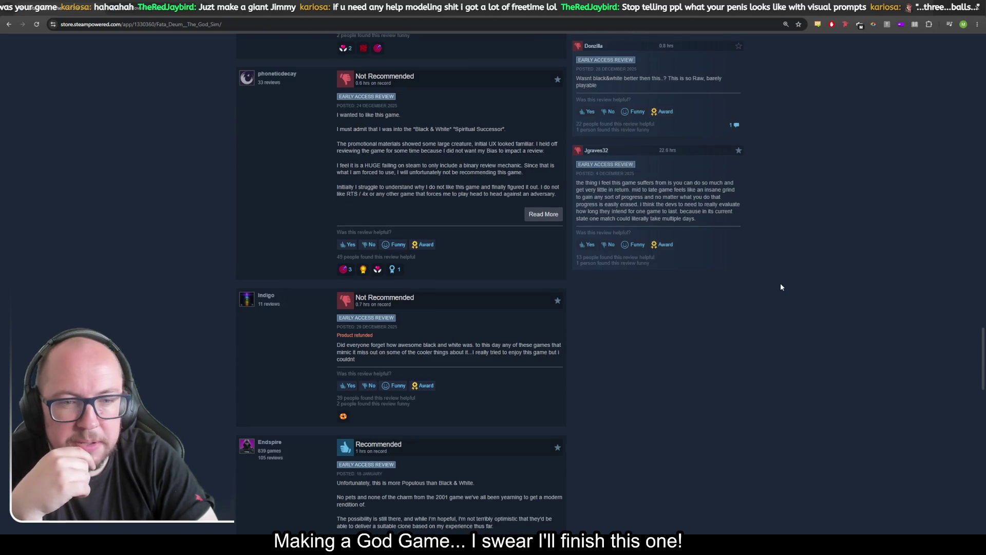
{"action": "scroll", "coordinate": [781, 286], "scroll_direction": "down", "scroll_amount": 1}
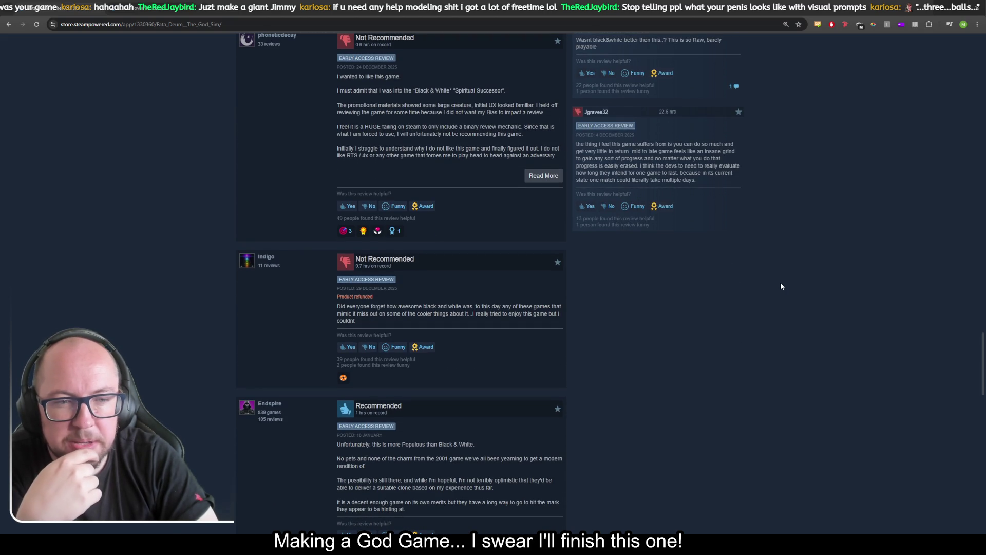
{"action": "scroll", "coordinate": [781, 286], "scroll_direction": "down", "scroll_amount": 2}
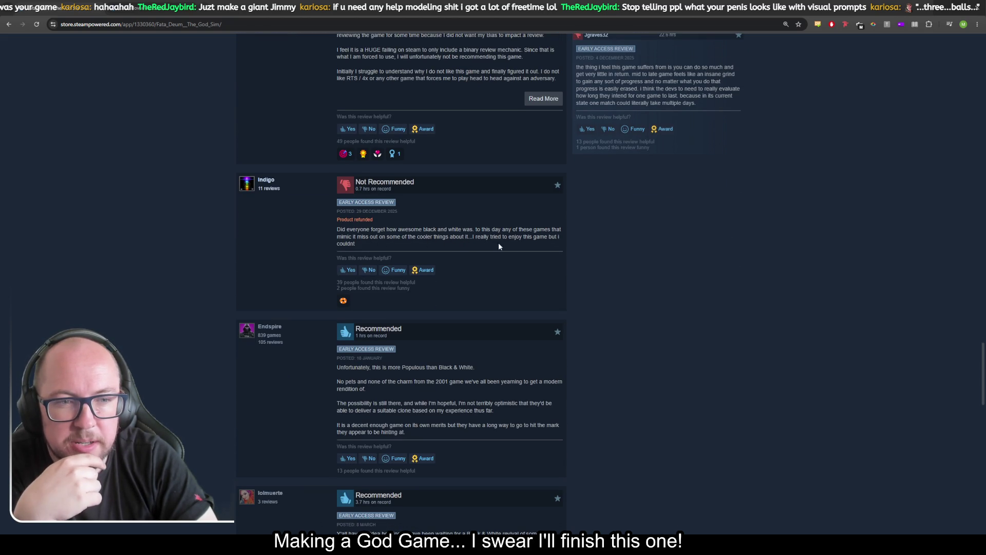
{"action": "scroll", "coordinate": [624, 263], "scroll_direction": "down", "scroll_amount": 2}
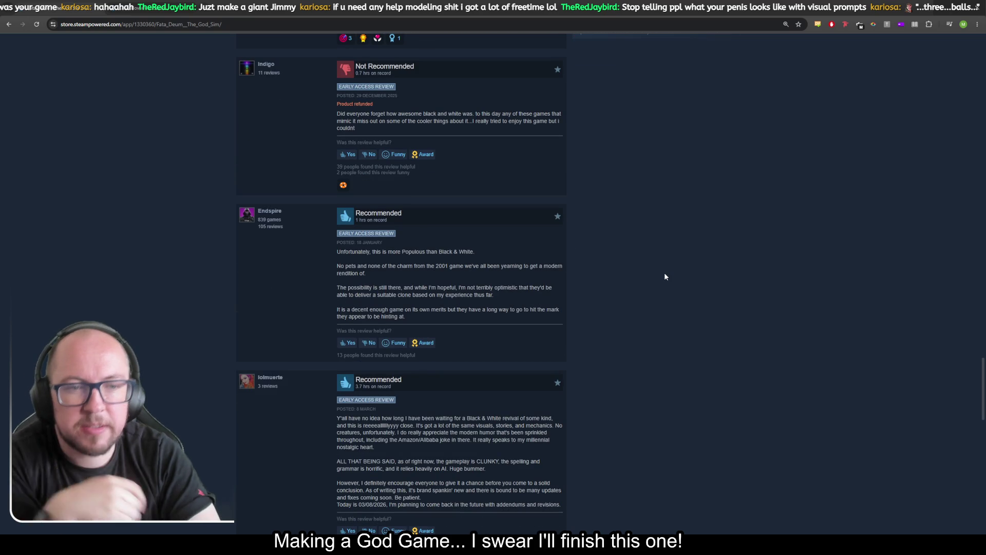
{"action": "scroll", "coordinate": [660, 274], "scroll_direction": "down", "scroll_amount": 2}
{"action": "scroll", "coordinate": [661, 279], "scroll_direction": "up", "scroll_amount": 1}
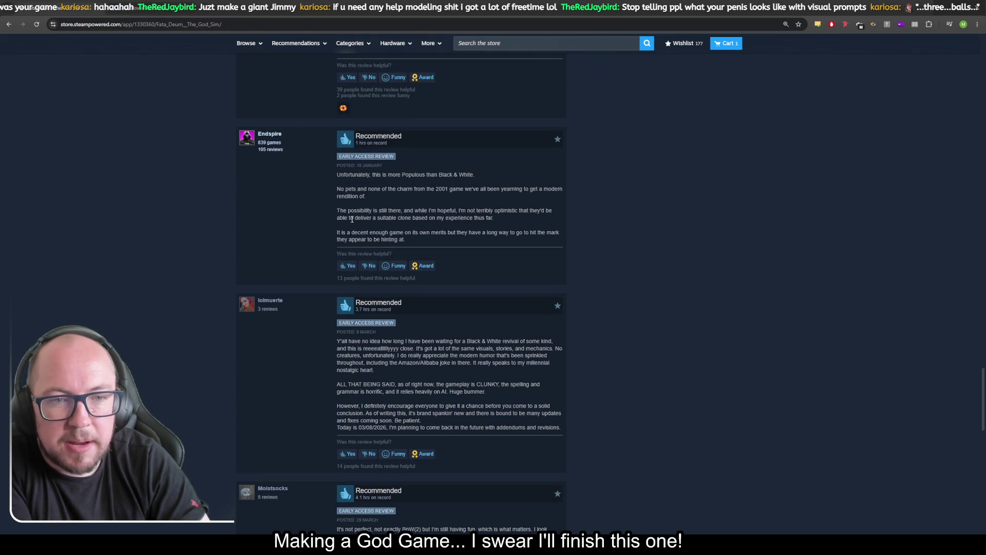
{"action": "scroll", "coordinate": [670, 264], "scroll_direction": "down", "scroll_amount": 2}
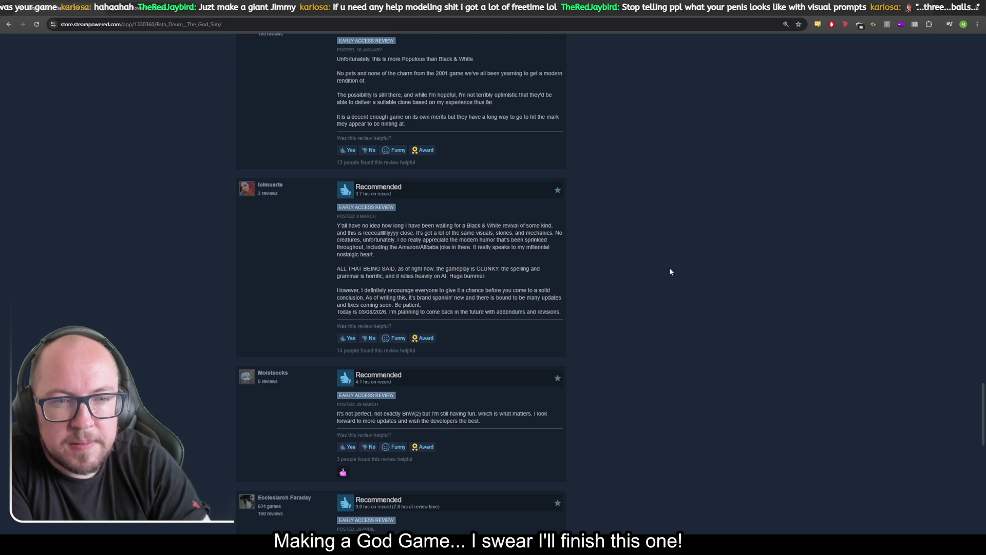
{"action": "scroll", "coordinate": [670, 271], "scroll_direction": "down", "scroll_amount": 2}
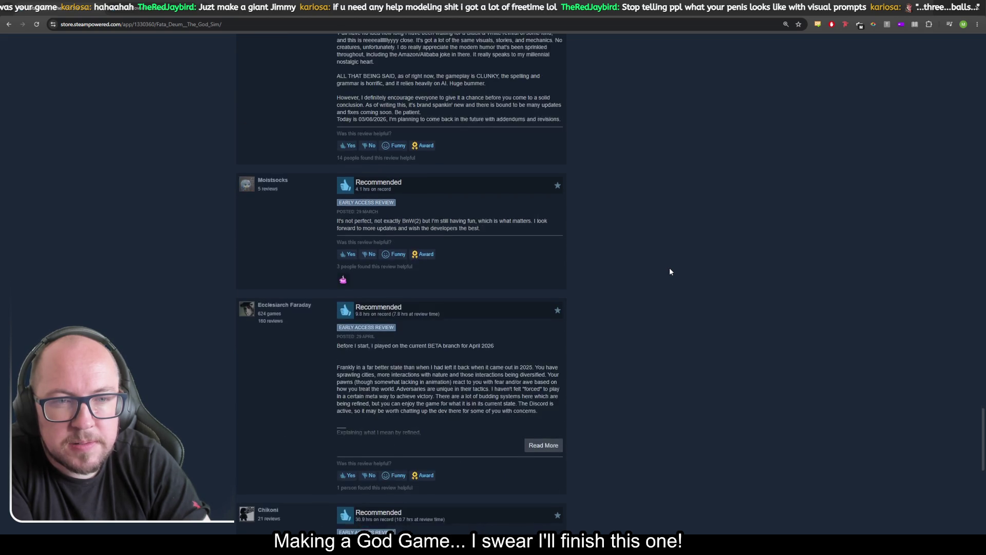
{"action": "scroll", "coordinate": [466, 247], "scroll_direction": "up", "scroll_amount": 1}
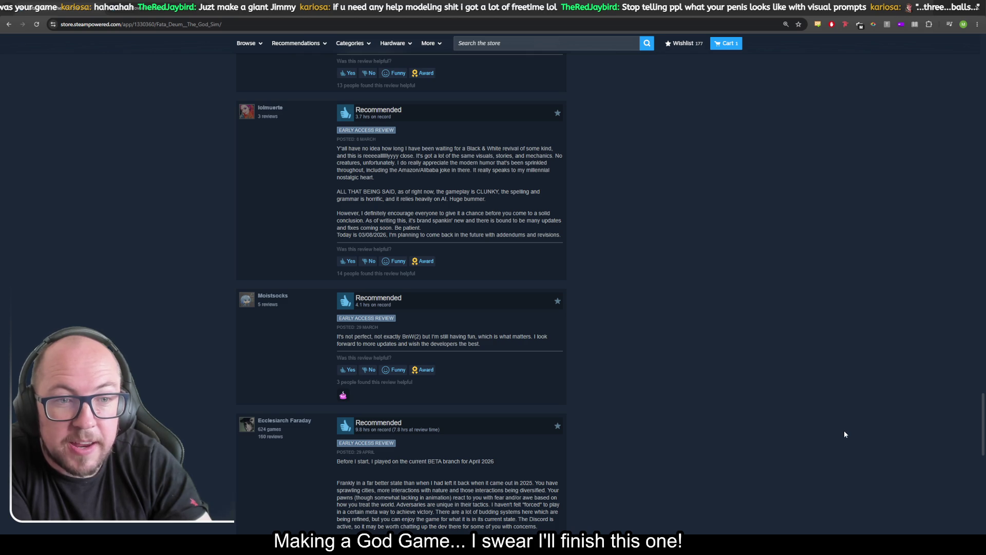
{"action": "scroll", "coordinate": [845, 435], "scroll_direction": "up", "scroll_amount": 15}
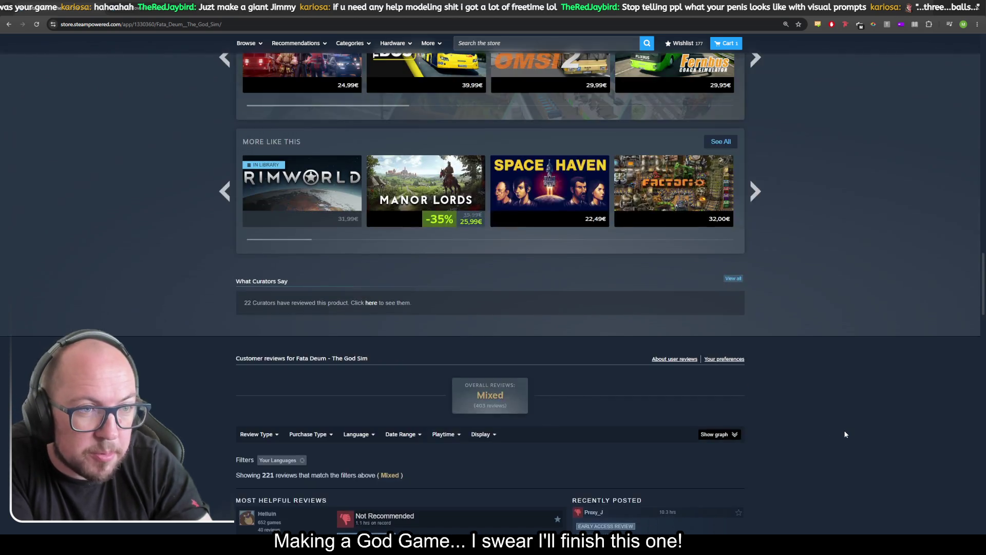
{"action": "scroll", "coordinate": [846, 434], "scroll_direction": "up", "scroll_amount": 7}
{"action": "scroll", "coordinate": [848, 427], "scroll_direction": "down", "scroll_amount": 20}
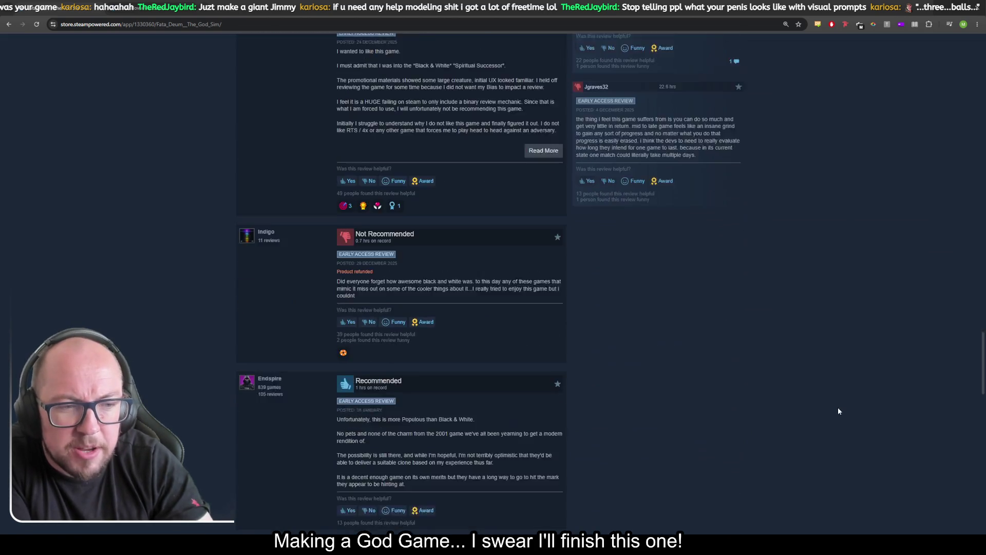
{"action": "scroll", "coordinate": [838, 411], "scroll_direction": "up", "scroll_amount": 15}
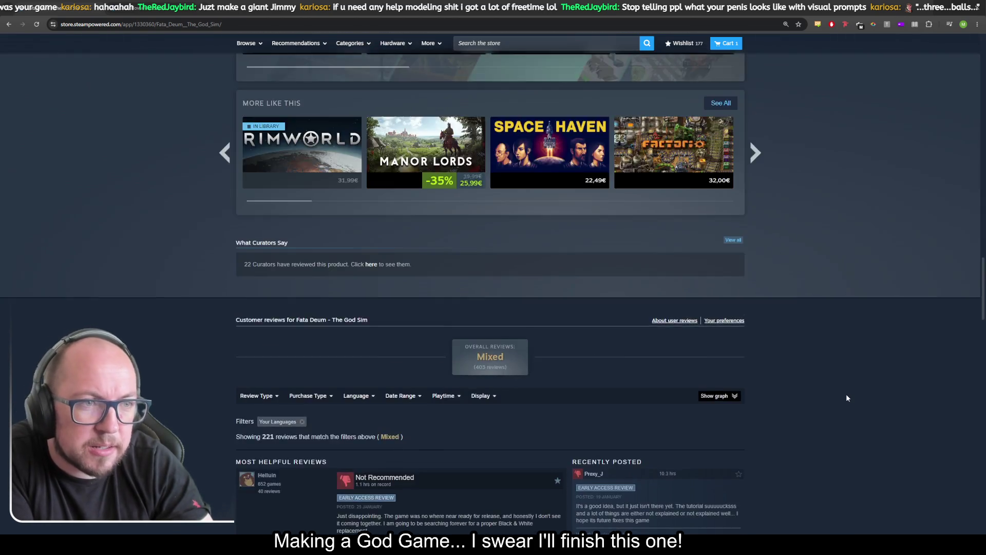
{"action": "scroll", "coordinate": [847, 395], "scroll_direction": "up", "scroll_amount": 13}
{"action": "scroll", "coordinate": [848, 396], "scroll_direction": "down", "scroll_amount": 4}
{"action": "scroll", "coordinate": [845, 397], "scroll_direction": "up", "scroll_amount": 5}
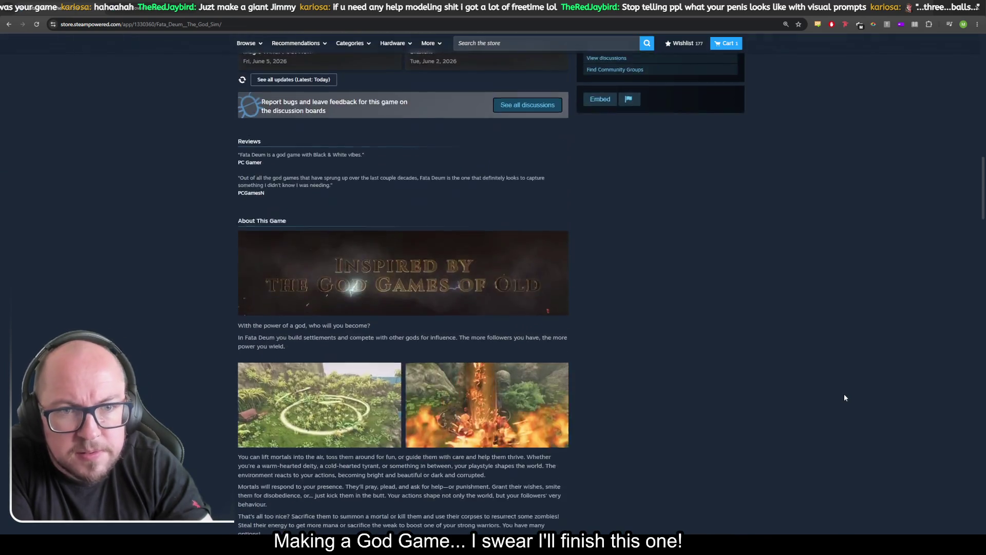
{"action": "scroll", "coordinate": [842, 397], "scroll_direction": "up", "scroll_amount": 1}
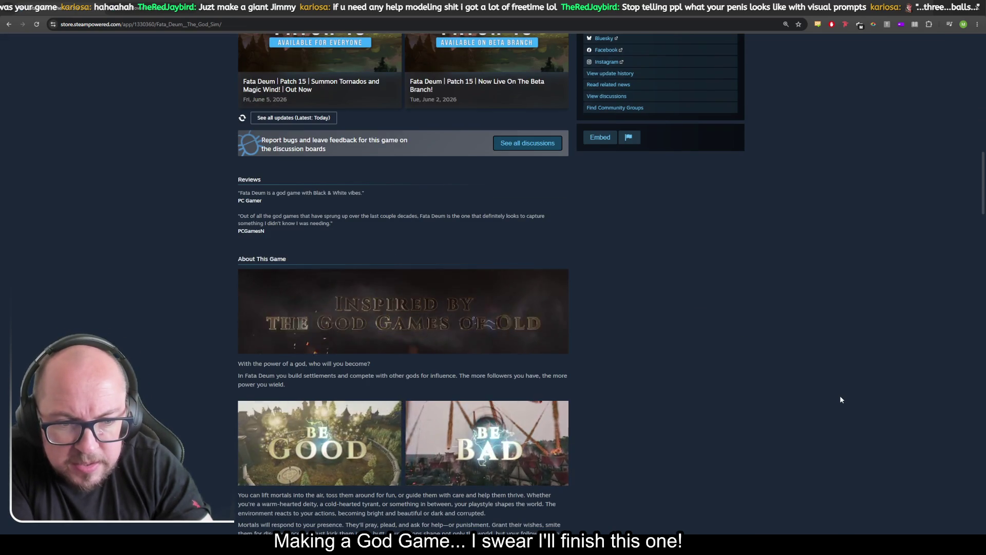
{"action": "scroll", "coordinate": [841, 400], "scroll_direction": "up", "scroll_amount": 10}
{"action": "scroll", "coordinate": [841, 399], "scroll_direction": "up", "scroll_amount": 5}
{"action": "scroll", "coordinate": [840, 399], "scroll_direction": "up", "scroll_amount": 4}
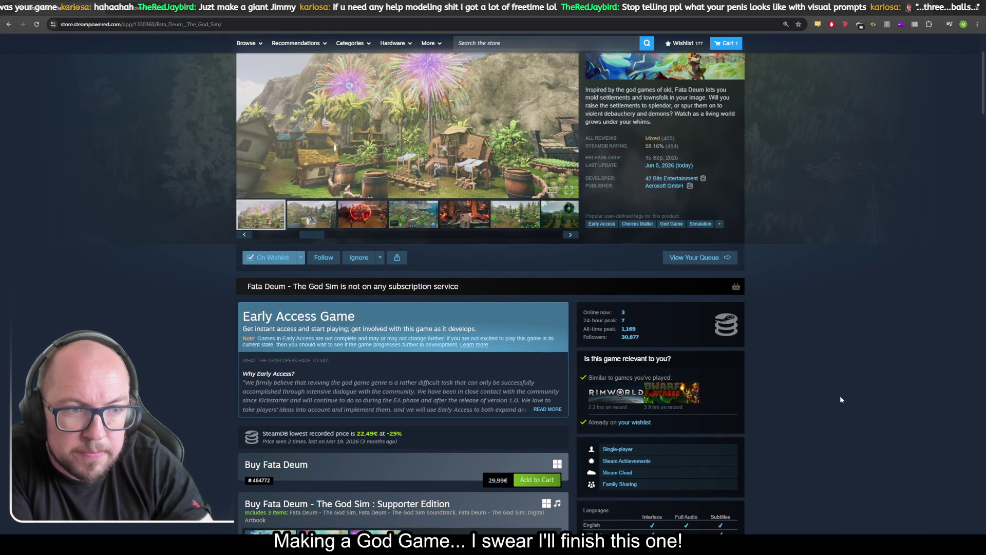
{"action": "scroll", "coordinate": [841, 399], "scroll_direction": "up", "scroll_amount": 3}
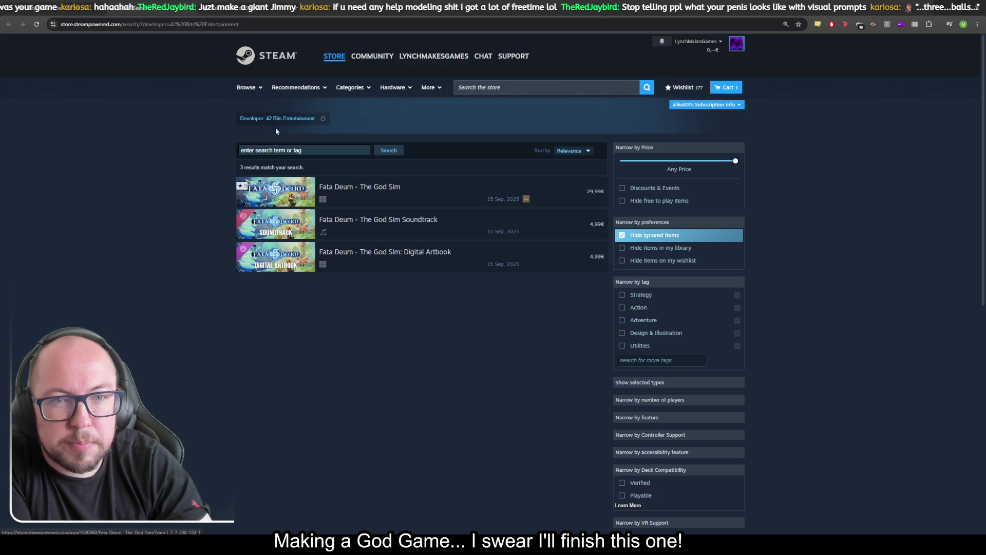
Search the store for '42 can', 'godus', '22 cans', then 'albion', opening Masters of Albion
{"action": "left_click", "coordinate": [481, 93]}
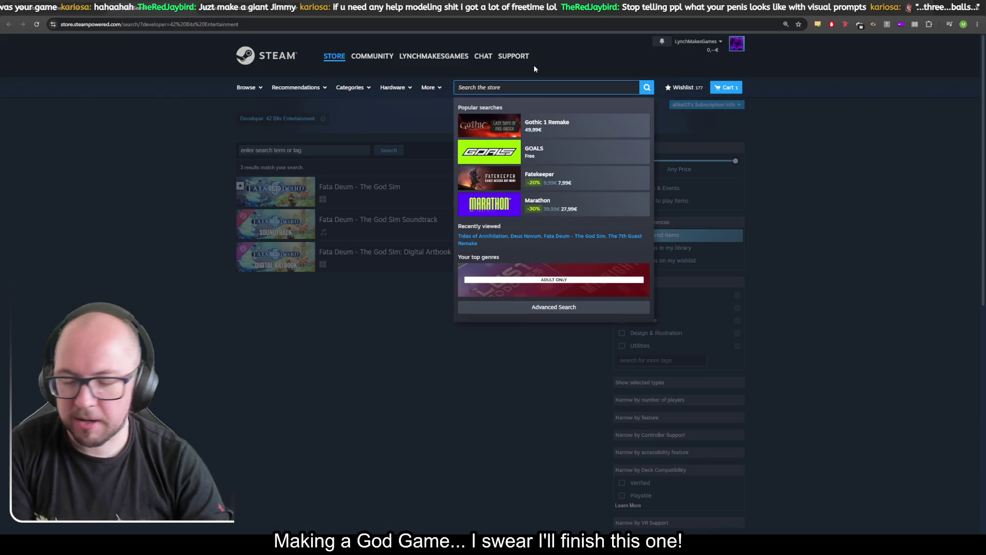
{"action": "type", "text": "42 can"}
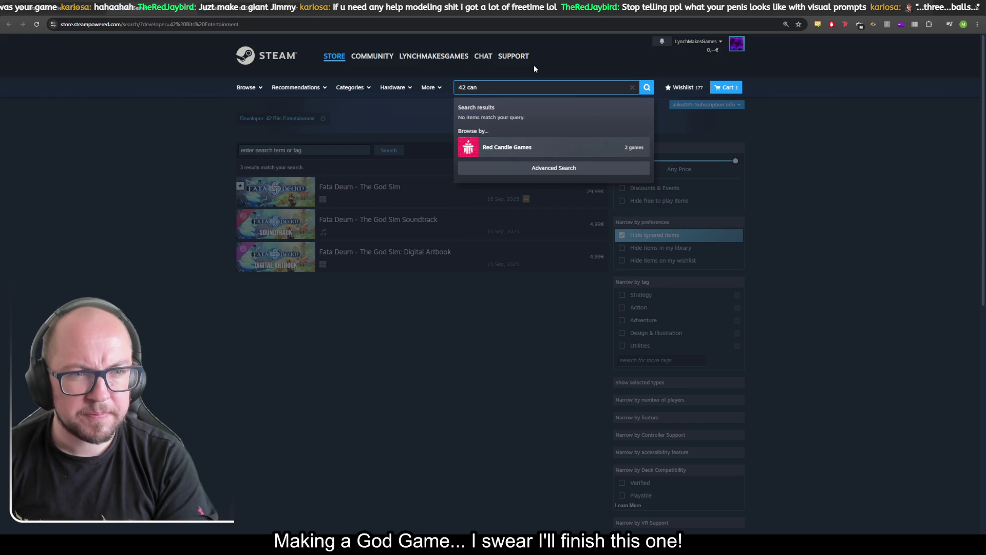
{"action": "key", "text": "BackSpace"}
{"action": "key", "text": "BackSpace"}
{"action": "key", "text": "BackSpace"}
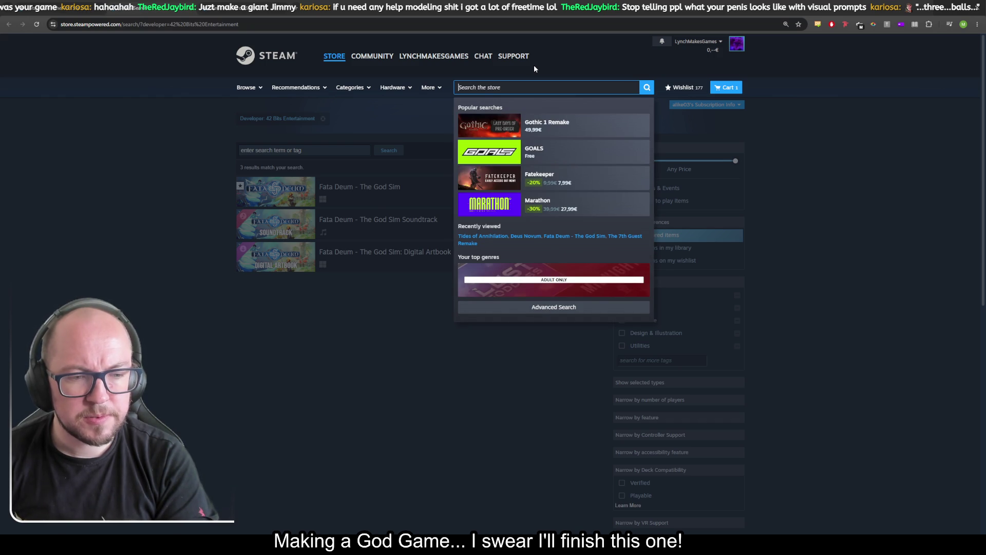
{"action": "type", "text": "godus"}
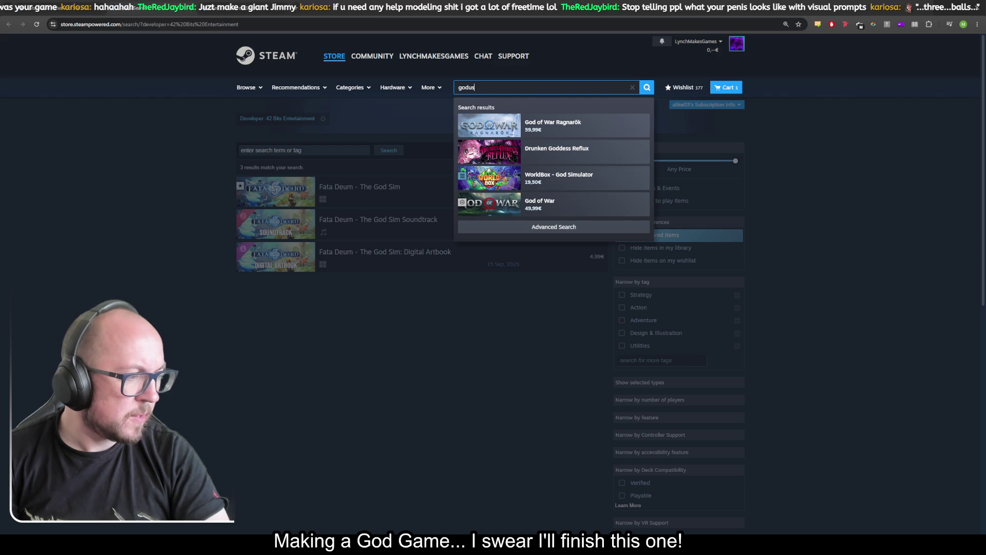
{"action": "key", "text": "Escape"}
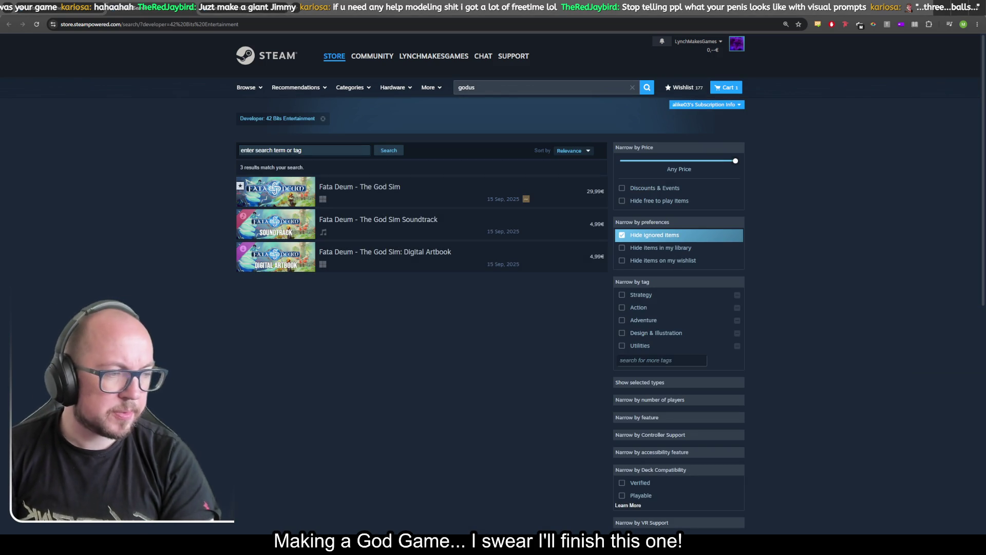
{"action": "double_click", "coordinate": [496, 86]}
{"action": "type", "text": "22 can"}
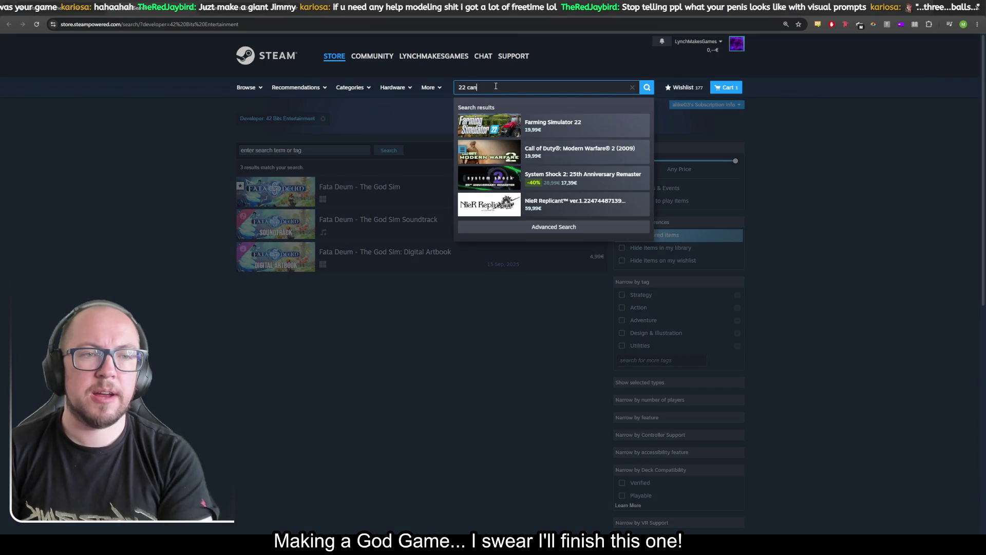
{"action": "type", "text": "s"}
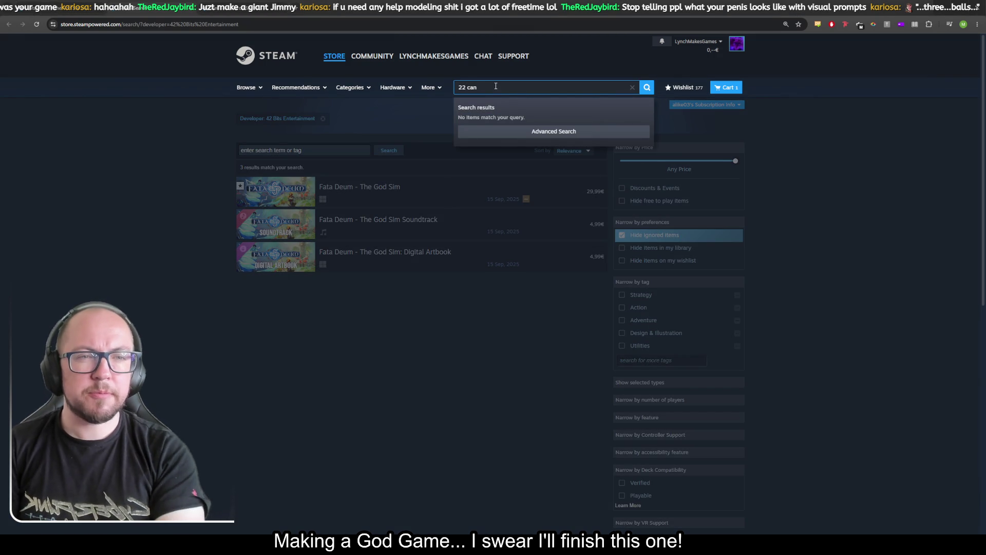
{"action": "key", "text": "BackSpace"}
{"action": "key", "text": "BackSpace"}
{"action": "key", "text": "BackSpace"}
{"action": "type", "text": "alb"}
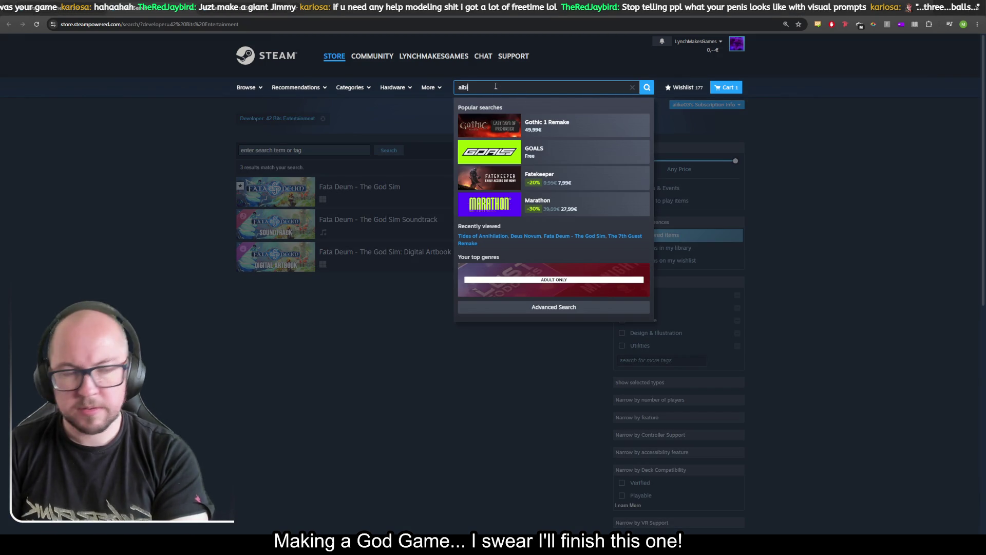
{"action": "type", "text": "ion"}
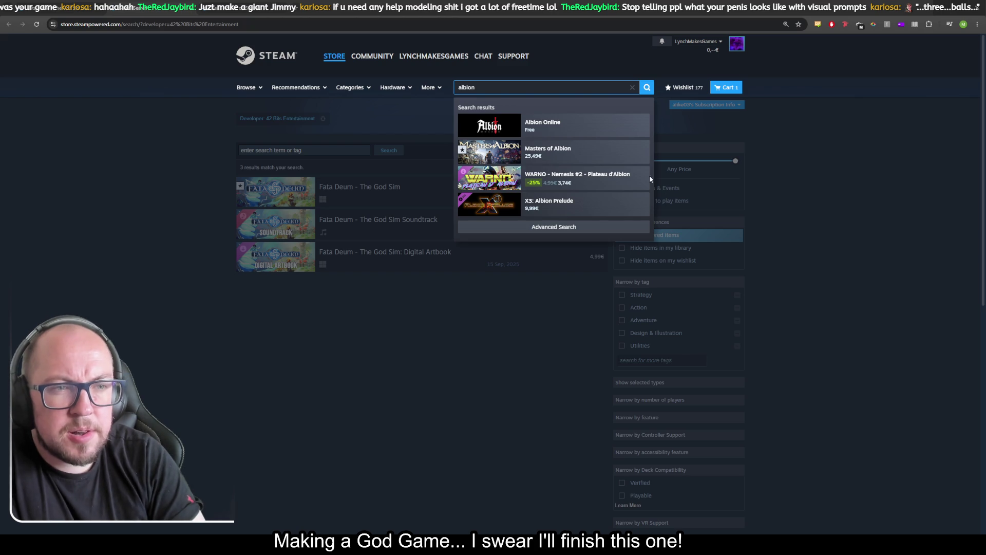
{"action": "left_click", "coordinate": [607, 156]}
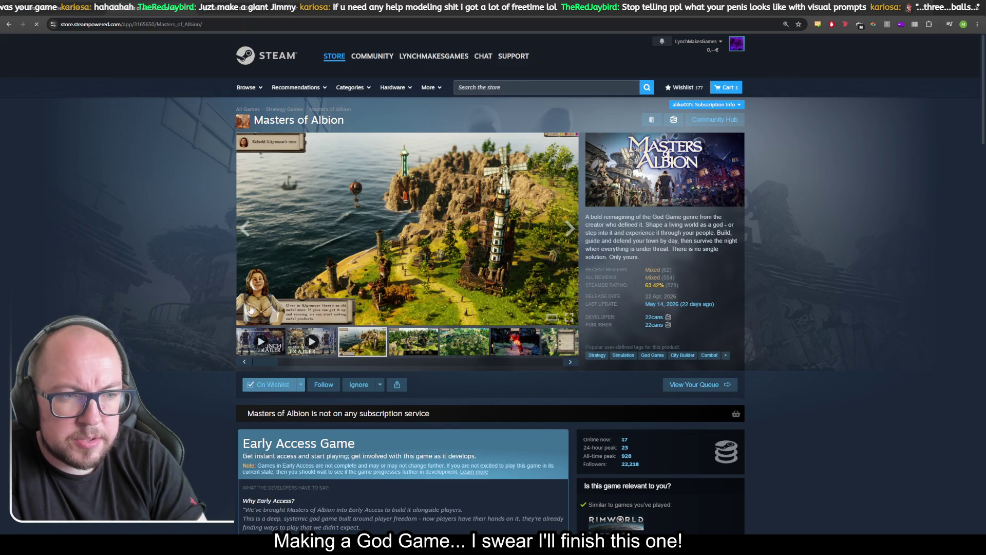
{"action": "mouse_move", "coordinate": [648, 274]}
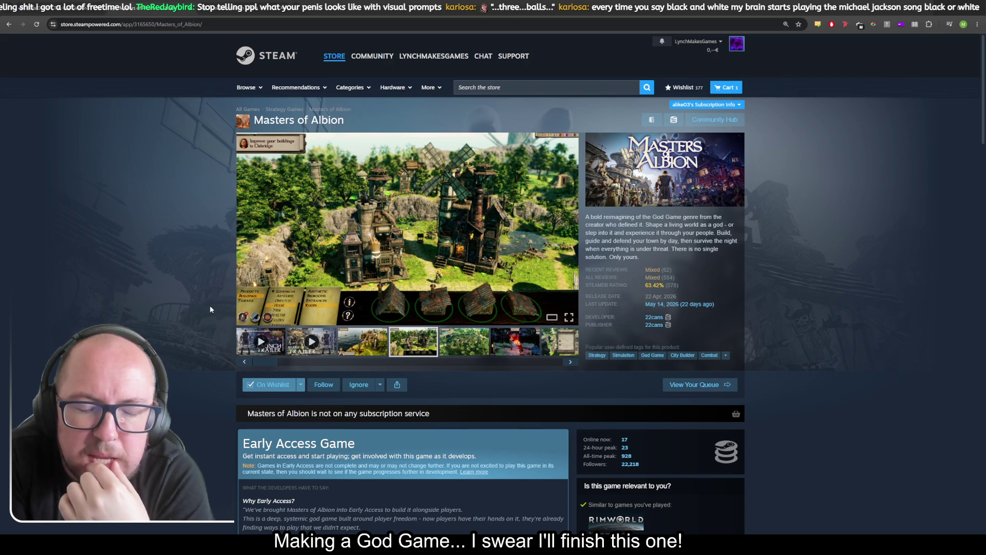
{"action": "scroll", "coordinate": [213, 241], "scroll_direction": "down", "scroll_amount": 2}
{"action": "scroll", "coordinate": [213, 241], "scroll_direction": "down", "scroll_amount": 4}
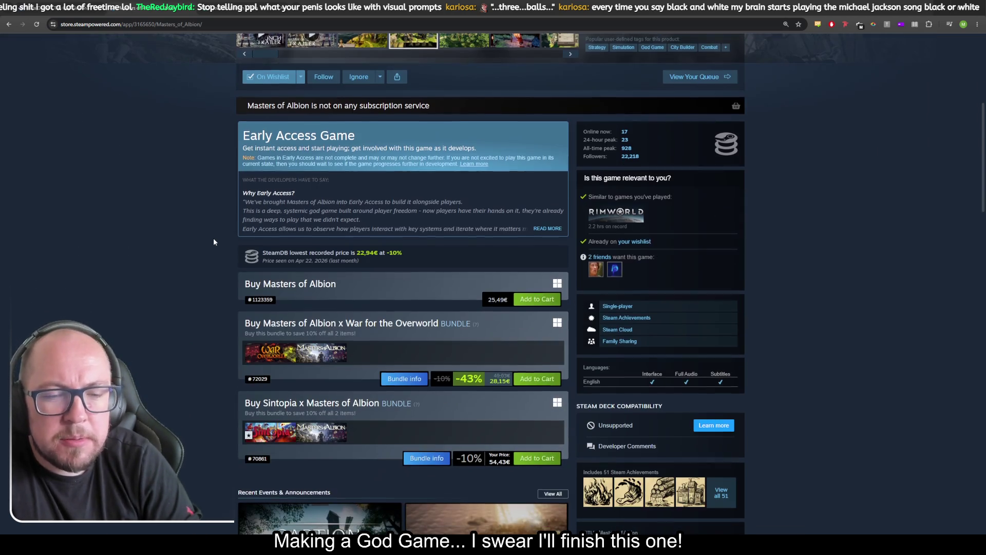
{"action": "scroll", "coordinate": [213, 241], "scroll_direction": "up", "scroll_amount": 4}
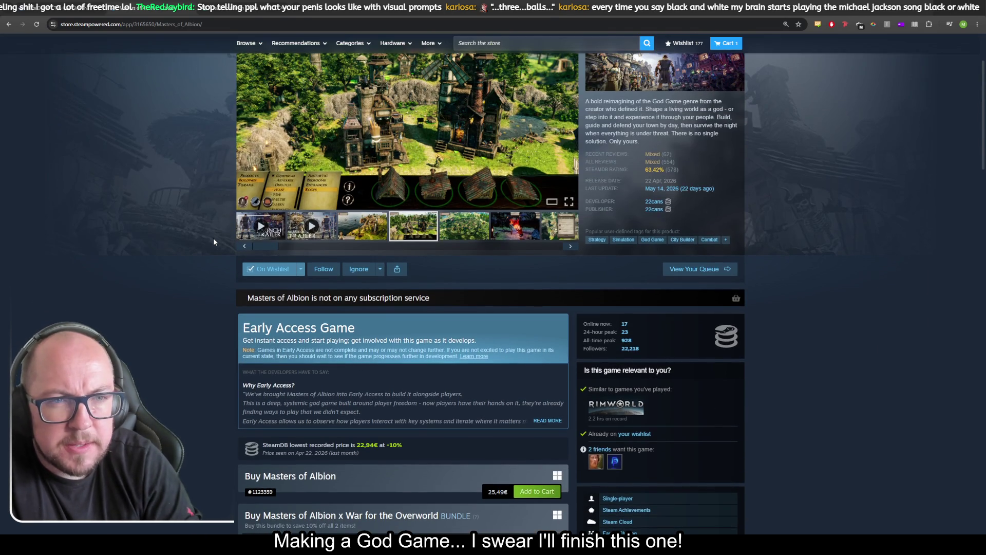
{"action": "scroll", "coordinate": [214, 239], "scroll_direction": "up", "scroll_amount": 3}
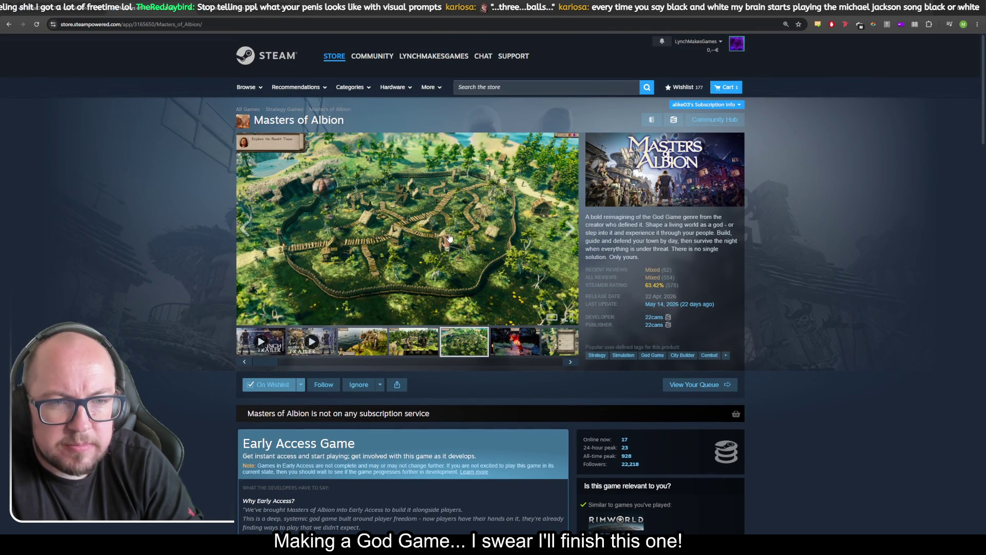
{"action": "left_click", "coordinate": [449, 237]}
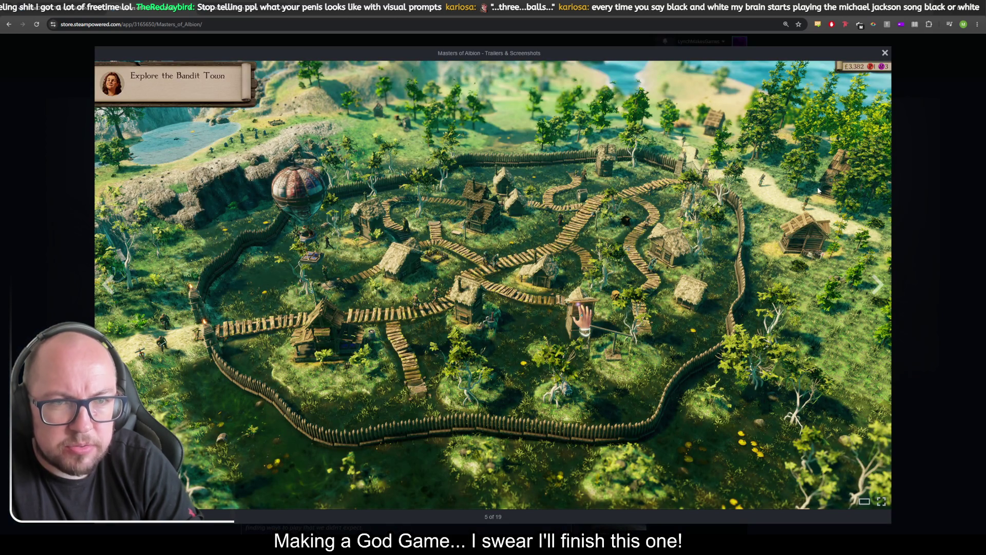
{"action": "left_click", "coordinate": [849, 249]}
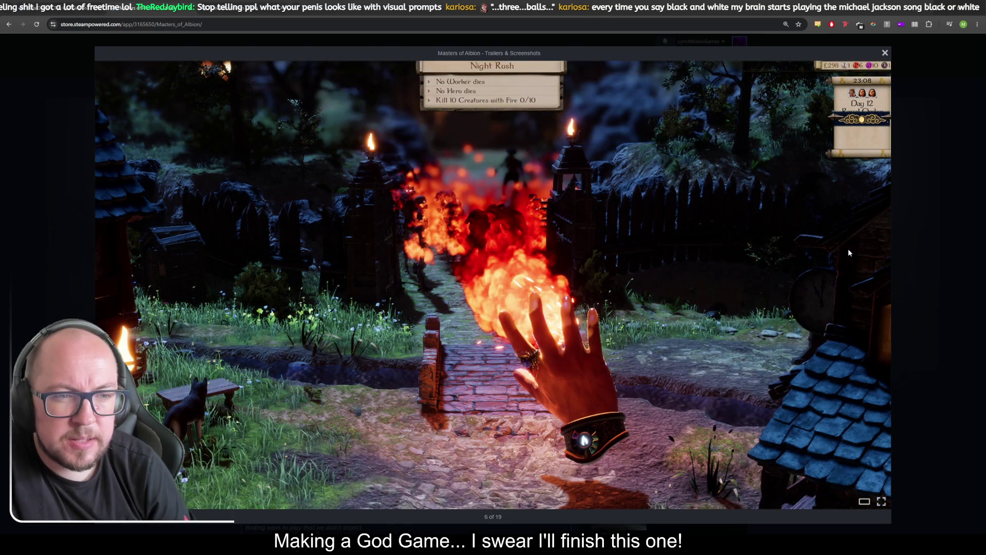
{"action": "left_click", "coordinate": [849, 249]}
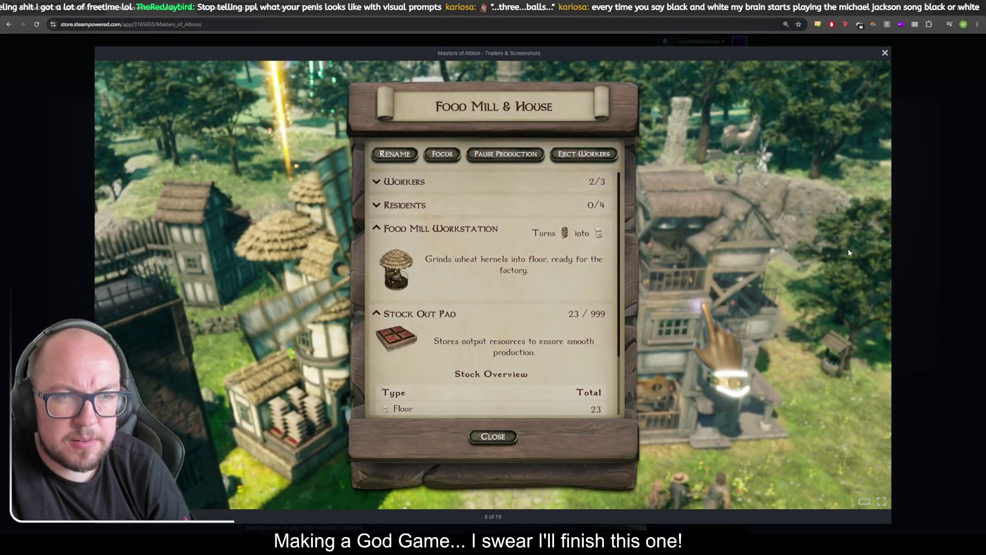
{"action": "left_click", "coordinate": [849, 249]}
{"action": "left_click", "coordinate": [849, 249]}
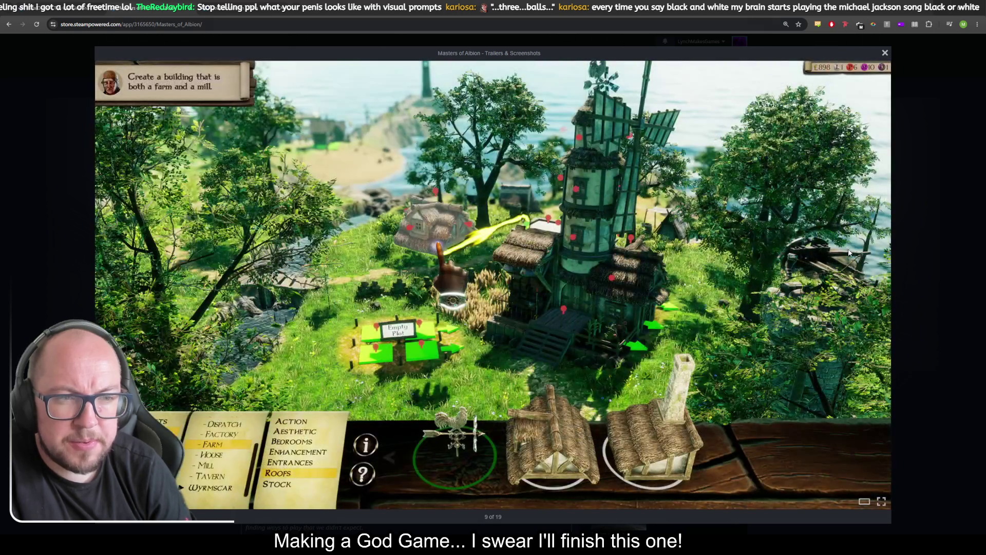
{"action": "left_click", "coordinate": [849, 249]}
{"action": "left_click", "coordinate": [849, 248]}
{"action": "key", "text": "Left"}
{"action": "left_click", "coordinate": [849, 249]}
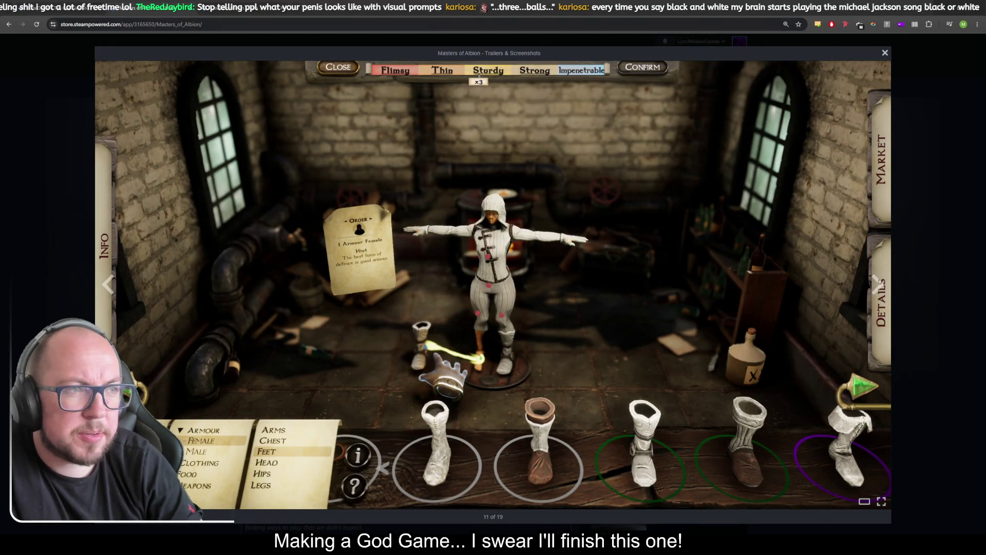
{"action": "left_click", "coordinate": [884, 53]}
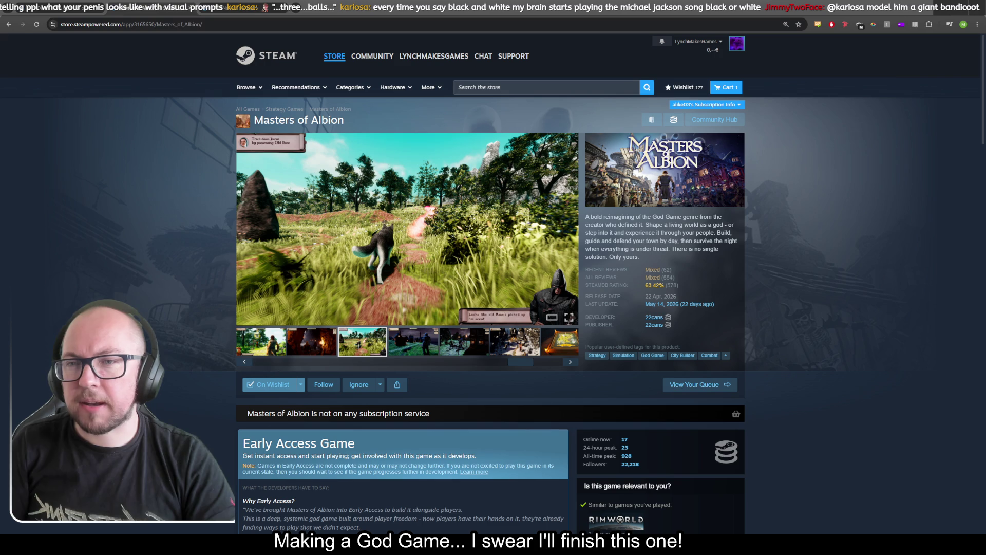
Search the store for 'Shoni Island' and view its cave screenshot
{"action": "left_click", "coordinate": [538, 84]}
{"action": "type", "text": "Shoni Island"}
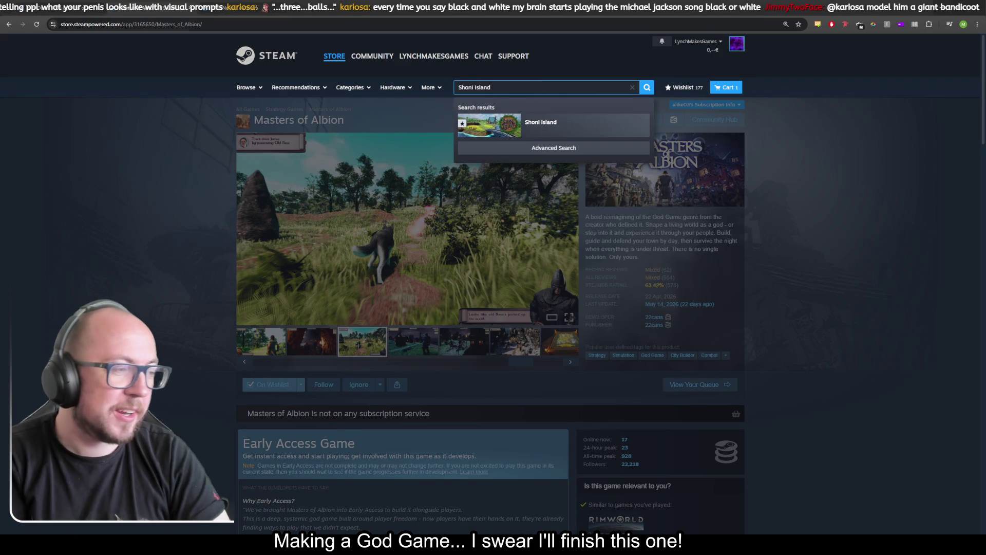
{"action": "key", "text": "Escape"}
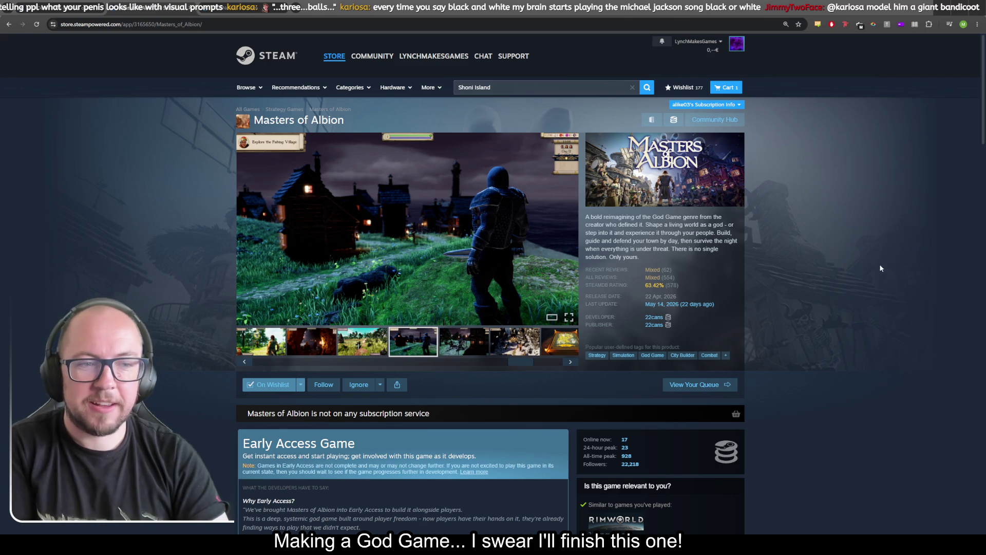
{"action": "scroll", "coordinate": [513, 308], "scroll_direction": "down", "scroll_amount": 1}
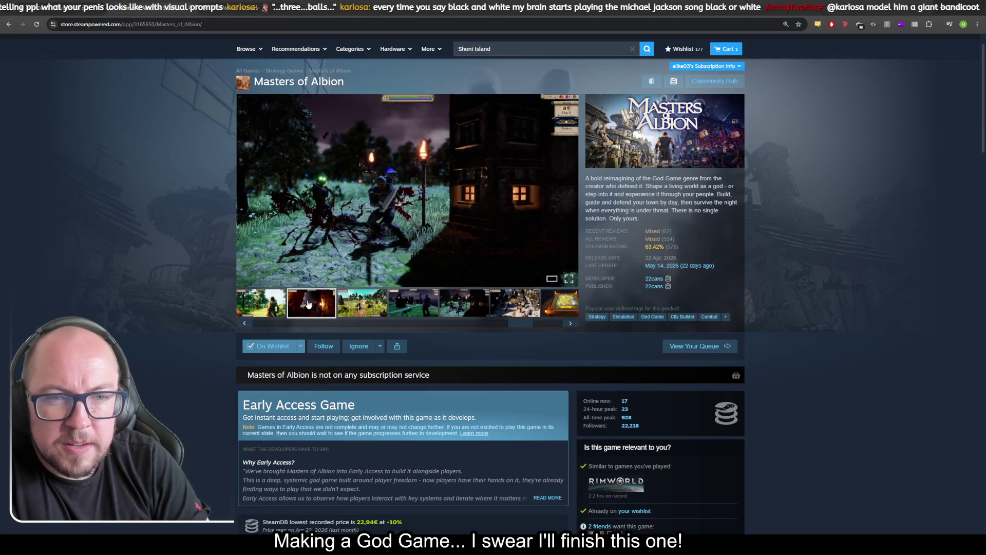
{"action": "left_click", "coordinate": [320, 309]}
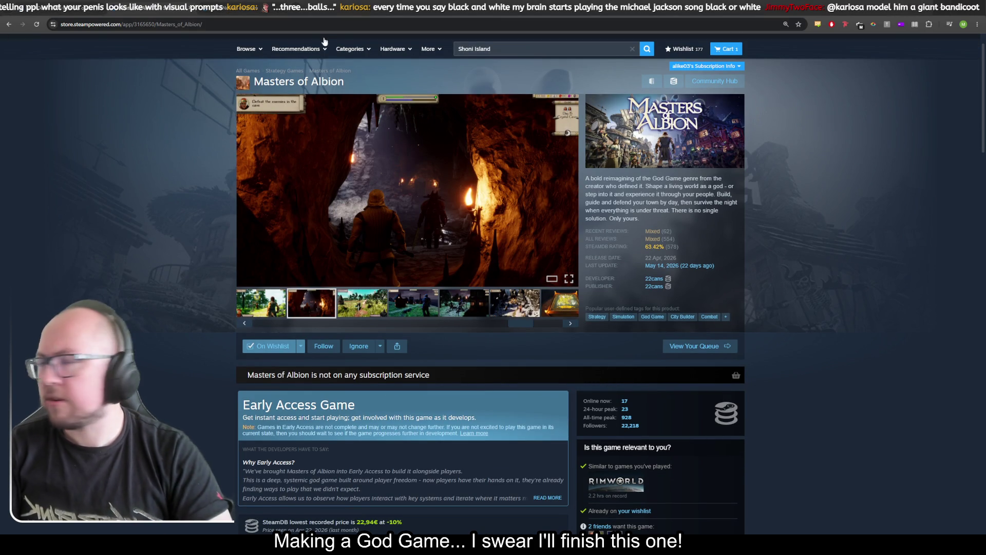
{"action": "double_click", "coordinate": [483, 49]}
Navigate forward to the Deus Novum page and add it to the wishlist
{"action": "key", "text": "alt+Left"}
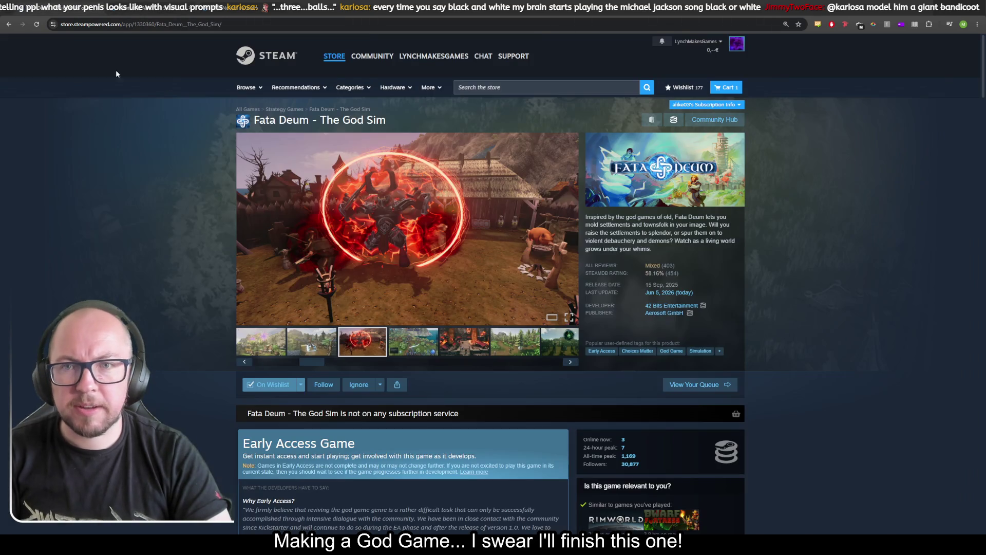
{"action": "key", "text": "alt+Right"}
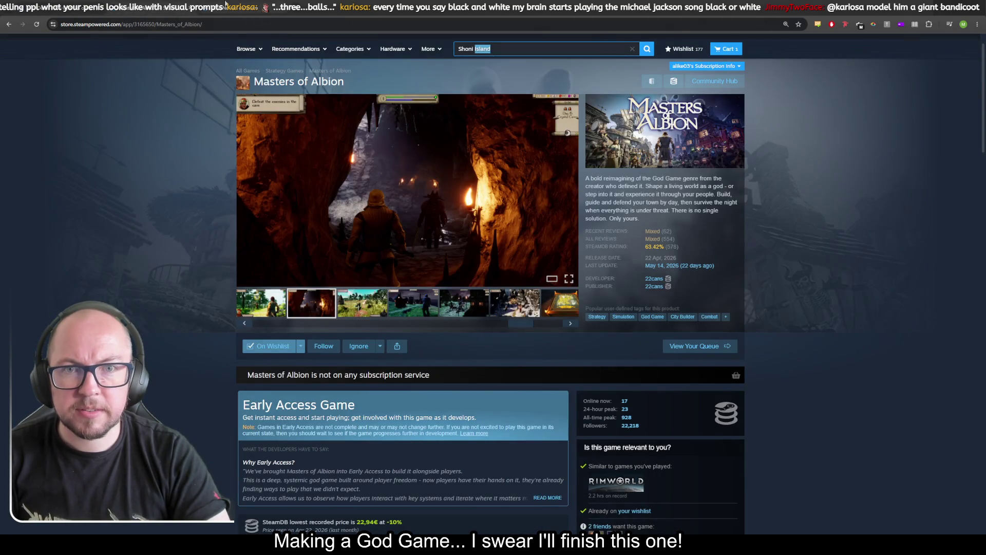
{"action": "key", "text": "alt+Right"}
{"action": "left_click", "coordinate": [281, 385]}
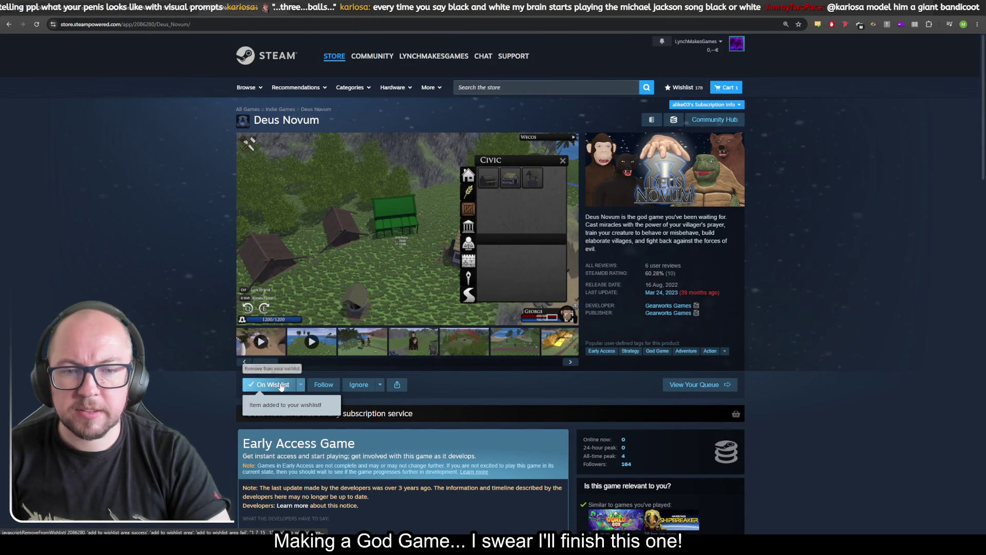
{"action": "key", "text": "alt+Left"}
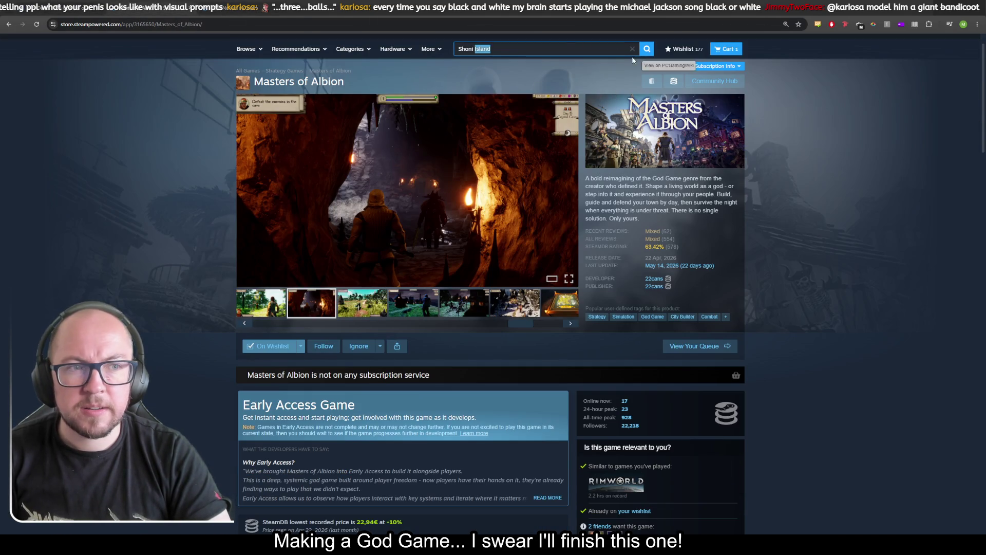
Return to the Shoni Island page and enlarge its screenshot, 3 of 13
{"action": "left_click", "coordinate": [545, 49]}
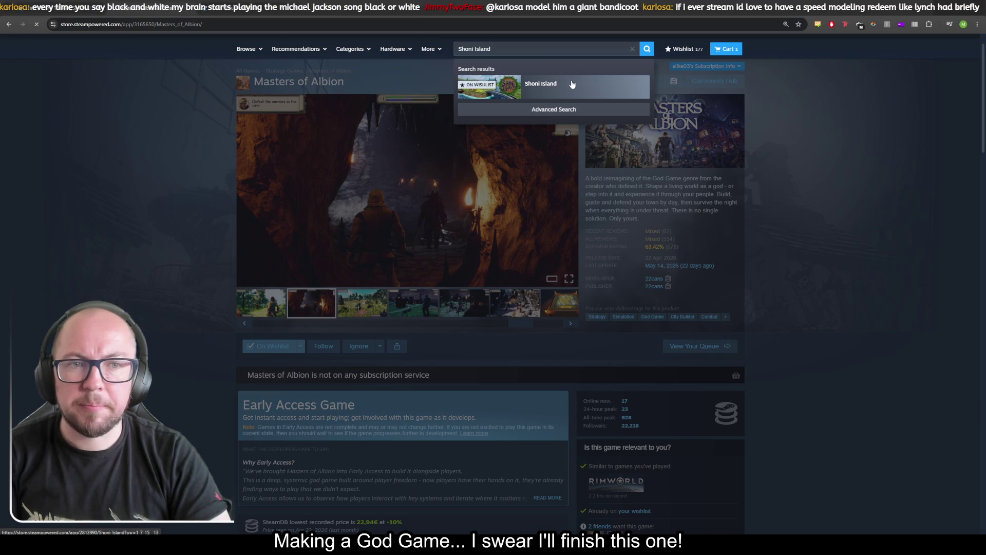
{"action": "key", "text": "alt+Left"}
{"action": "scroll", "coordinate": [154, 380], "scroll_direction": "down", "scroll_amount": 1}
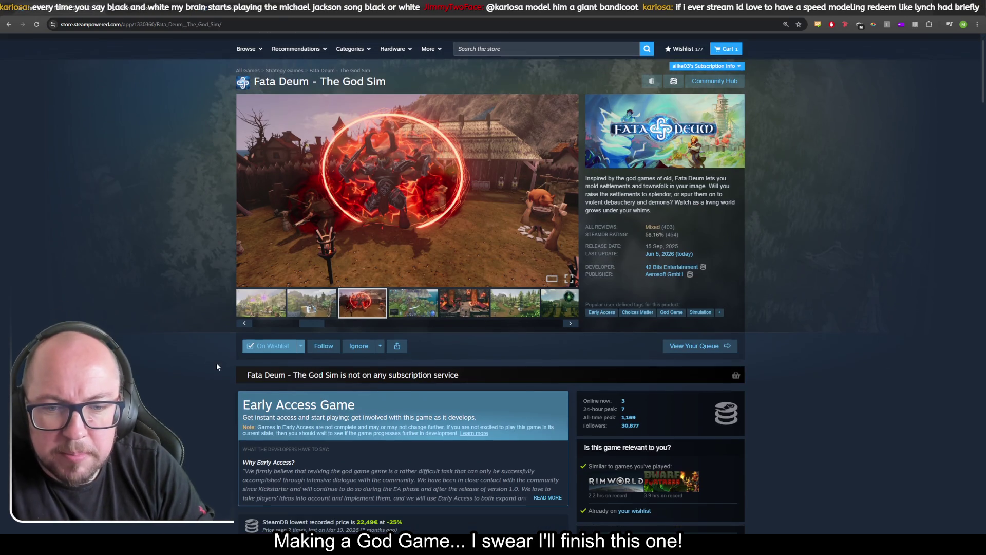
{"action": "scroll", "coordinate": [160, 257], "scroll_direction": "up", "scroll_amount": 1}
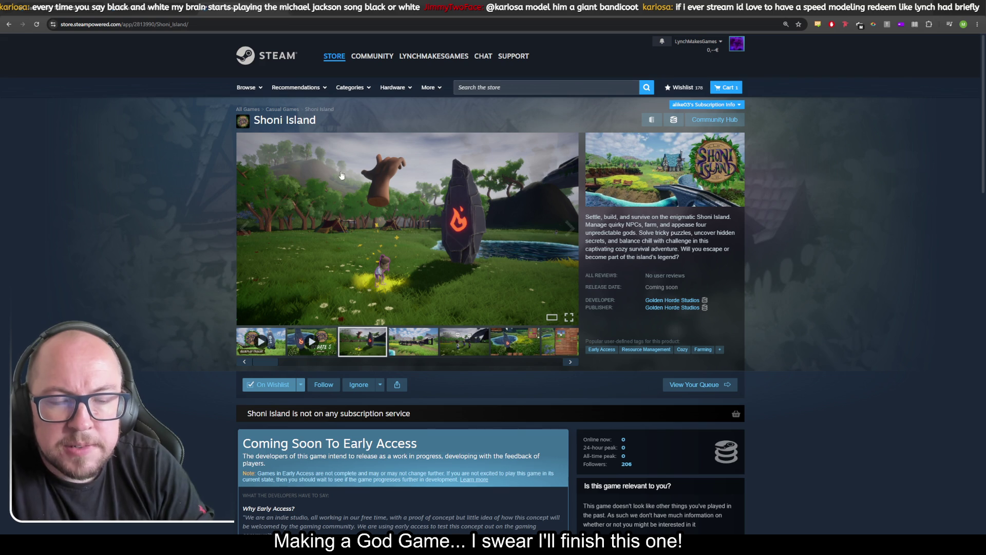
{"action": "left_click", "coordinate": [449, 248]}
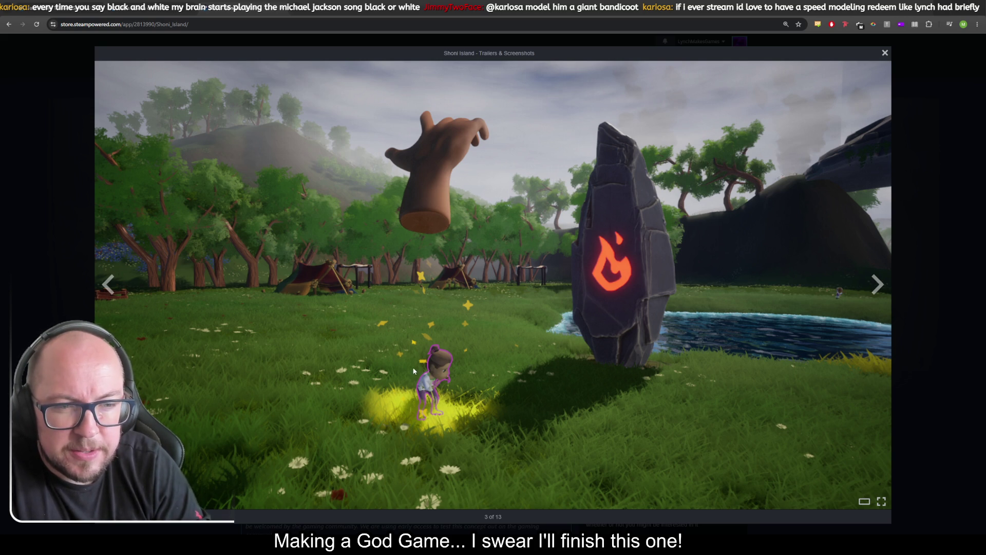
Advance the Shoni Island lightbox past the villagers chatting to screenshot 6 of 13
{"action": "left_click", "coordinate": [873, 285]}
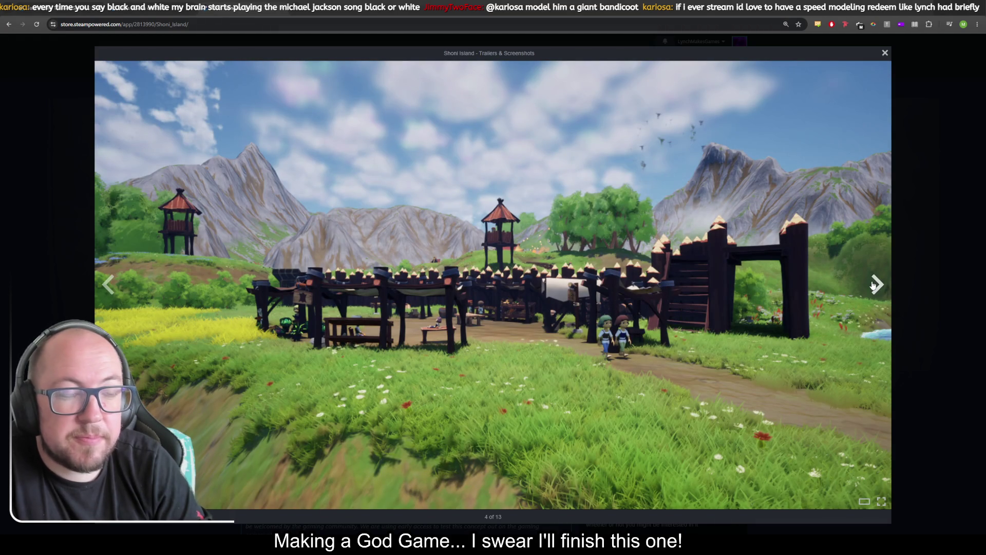
{"action": "left_click", "coordinate": [873, 285]}
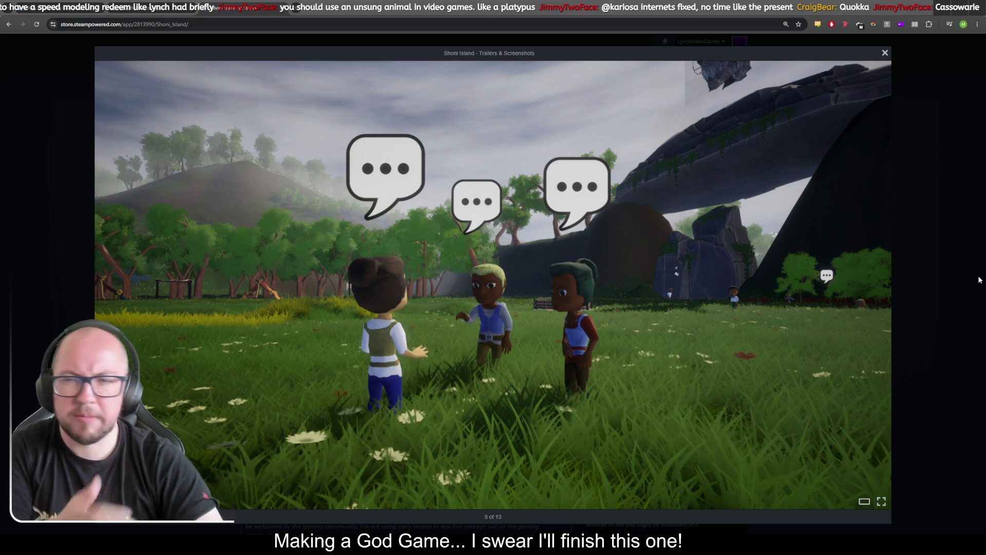
{"action": "left_click", "coordinate": [878, 288]}
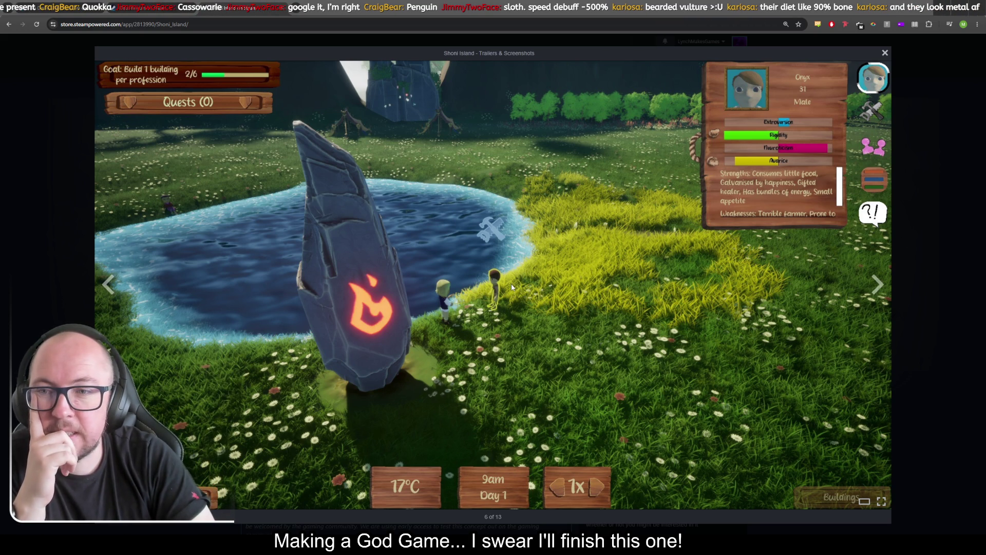
Open a new empty browser tab with Ctrl+T
{"action": "key", "text": "ctrl+t"}
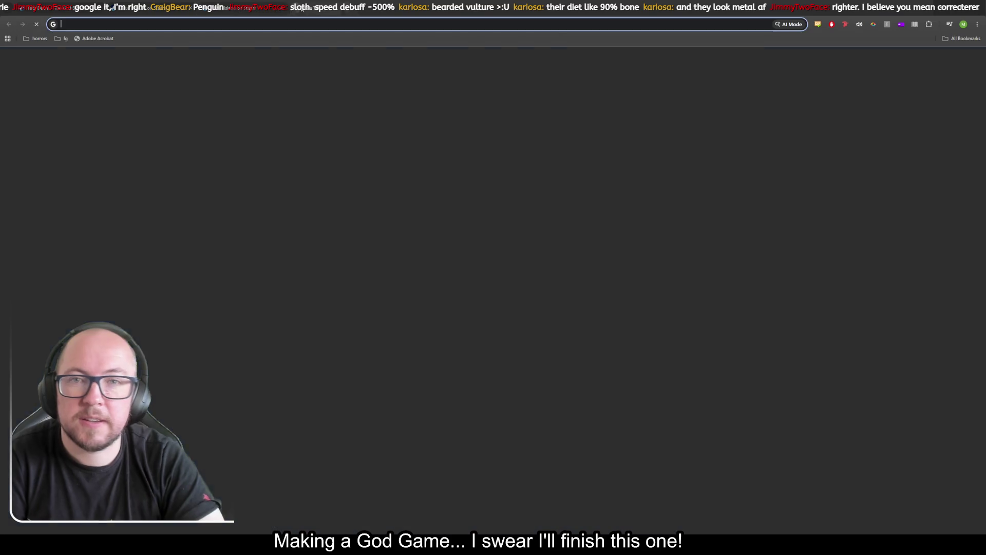
Search the web for 'bearded vulture' and enlarge the main bearded vulture photo
{"action": "type", "text": "bearded vulture"}
{"action": "key", "text": "Return"}
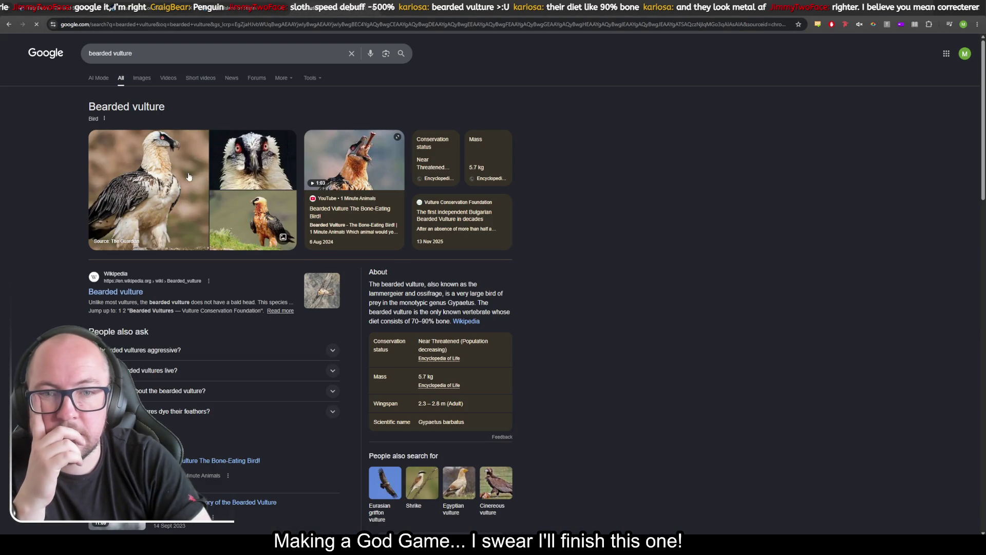
{"action": "left_click", "coordinate": [156, 165]}
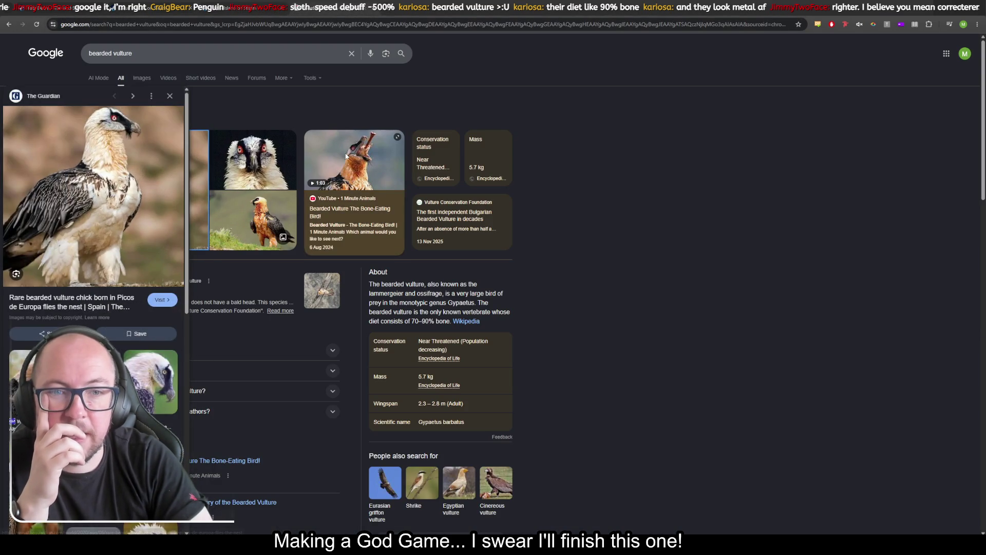
Play the Bearded Vulture The Bone-Eating Bird video, leaving it paused at 0:11
{"action": "left_click", "coordinate": [349, 156]}
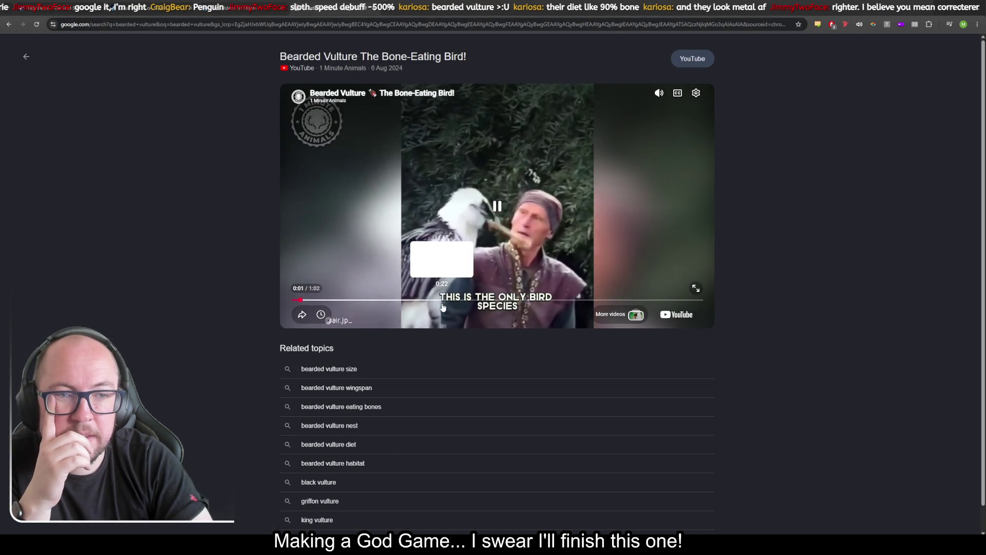
{"action": "left_click", "coordinate": [485, 224]}
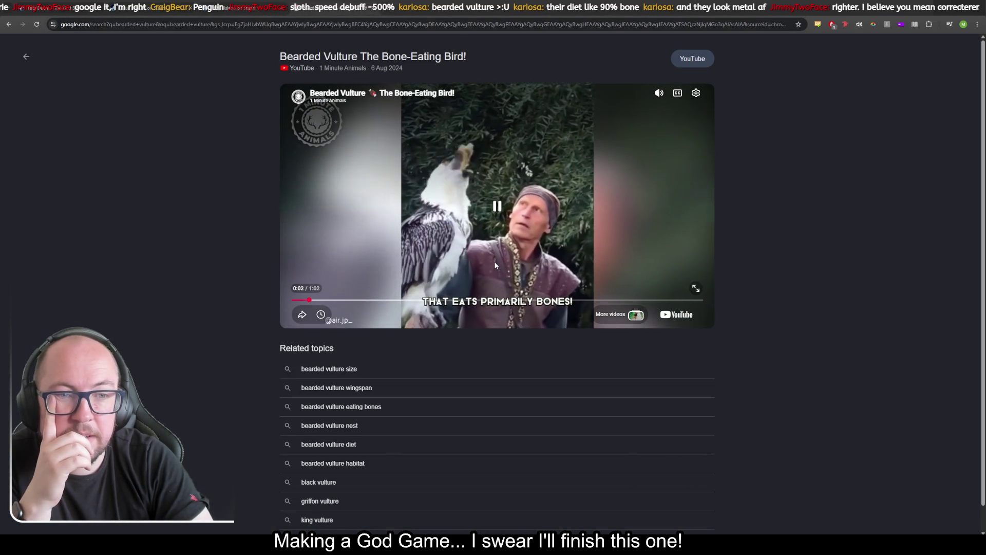
{"action": "left_click", "coordinate": [496, 215]}
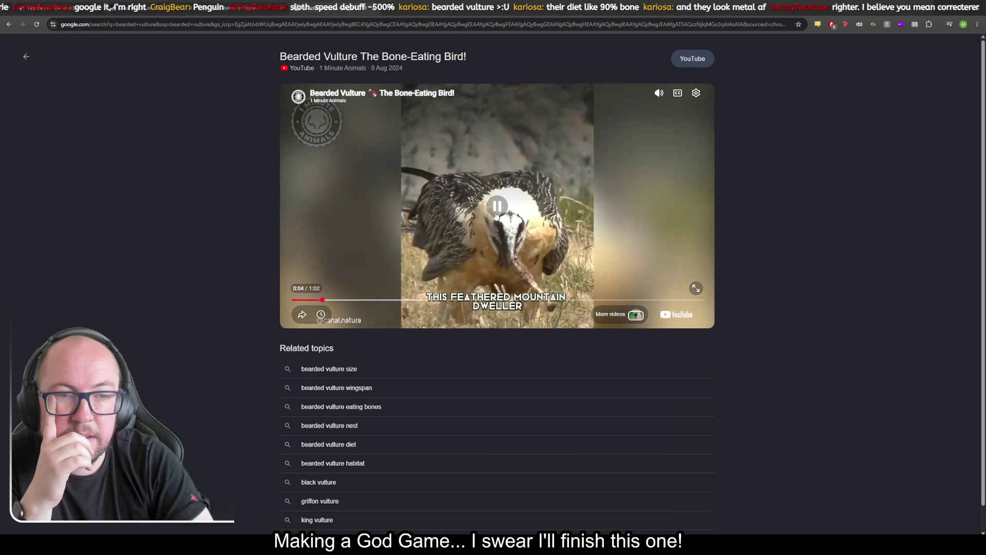
{"action": "left_click", "coordinate": [602, 233]}
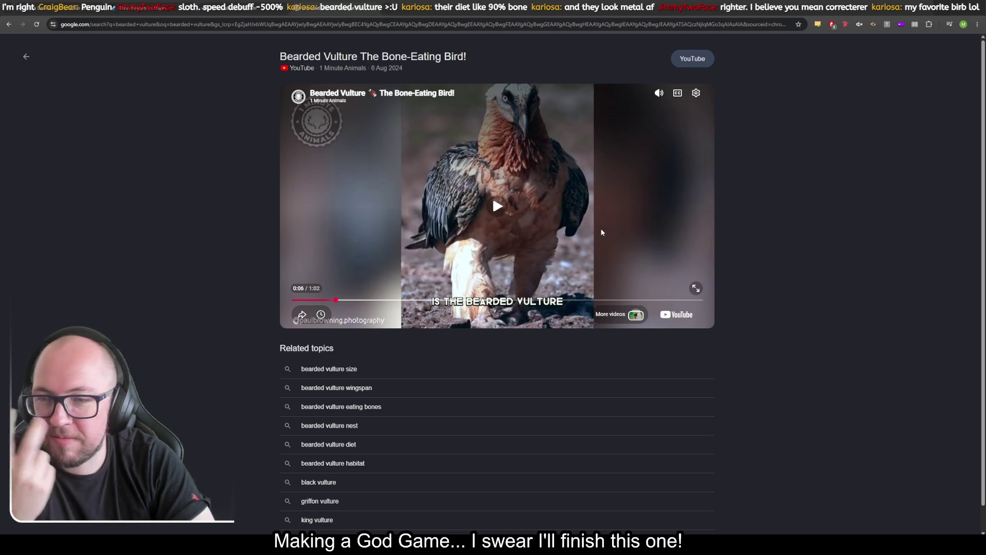
{"action": "left_click", "coordinate": [555, 216]}
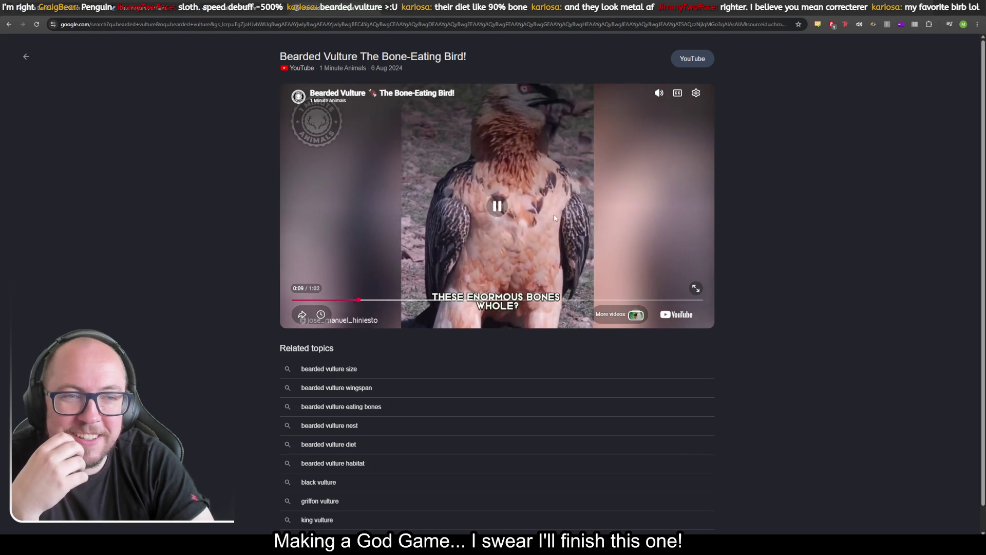
{"action": "left_click", "coordinate": [607, 214]}
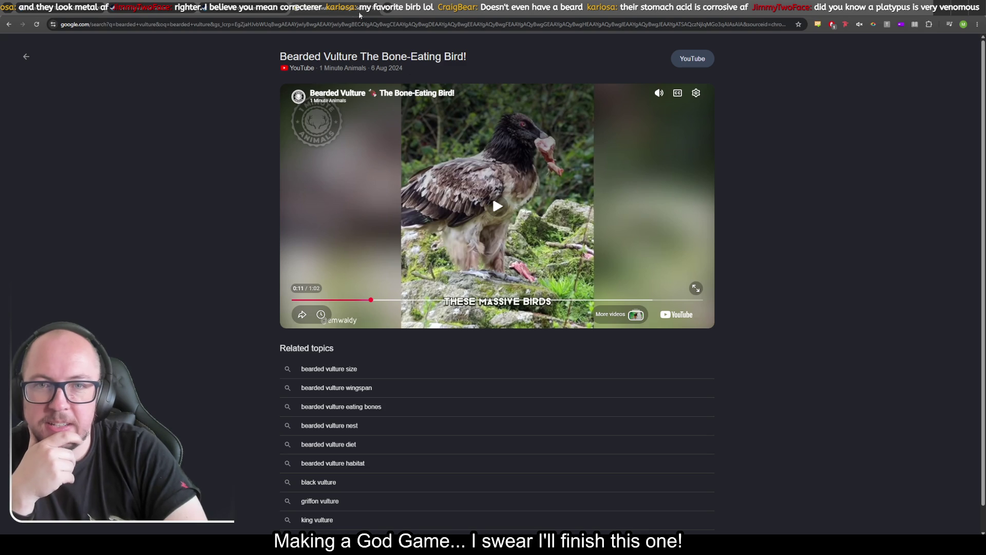
{"action": "left_click", "coordinate": [271, 4]}
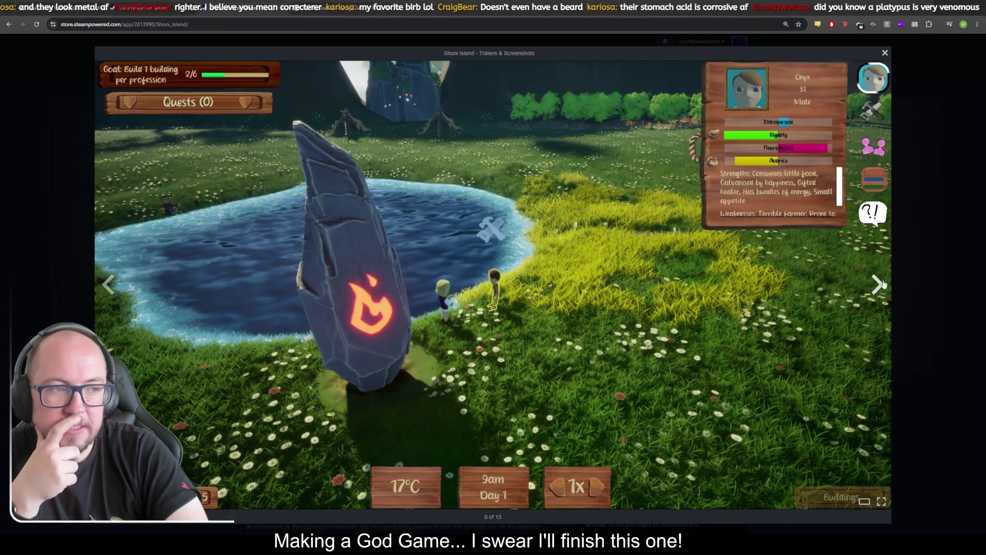
Advance the Shoni Island gallery to 7 of 13, the villager character panel, then view the cherub banner image
{"action": "left_click", "coordinate": [877, 286]}
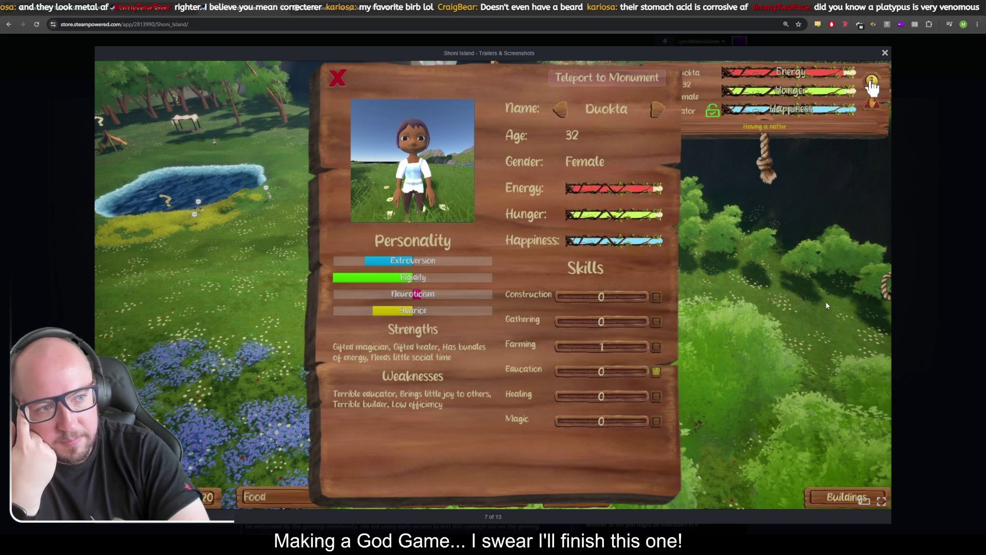
{"action": "mouse_move", "coordinate": [826, 305]}
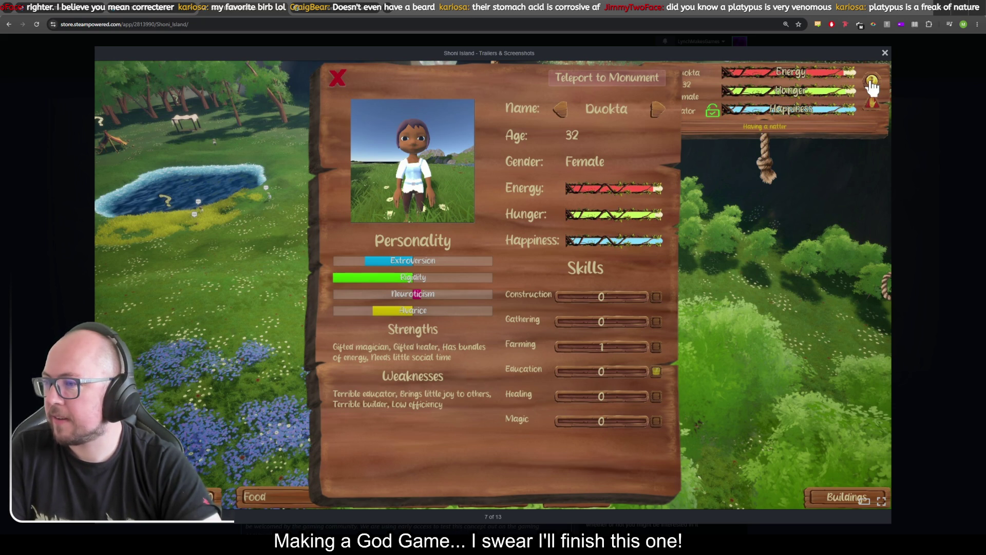
{"action": "left_click", "coordinate": [569, 4]}
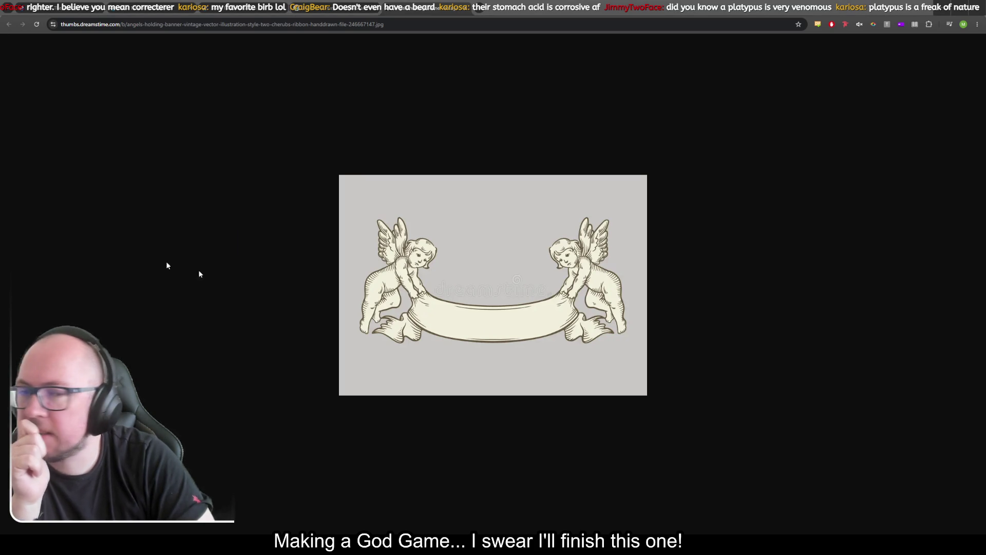
View the pngtree cherubs-with-banner image, search for 'banner', then return to the Shoni Island screenshots
{"action": "key", "text": "ctrl+Tab"}
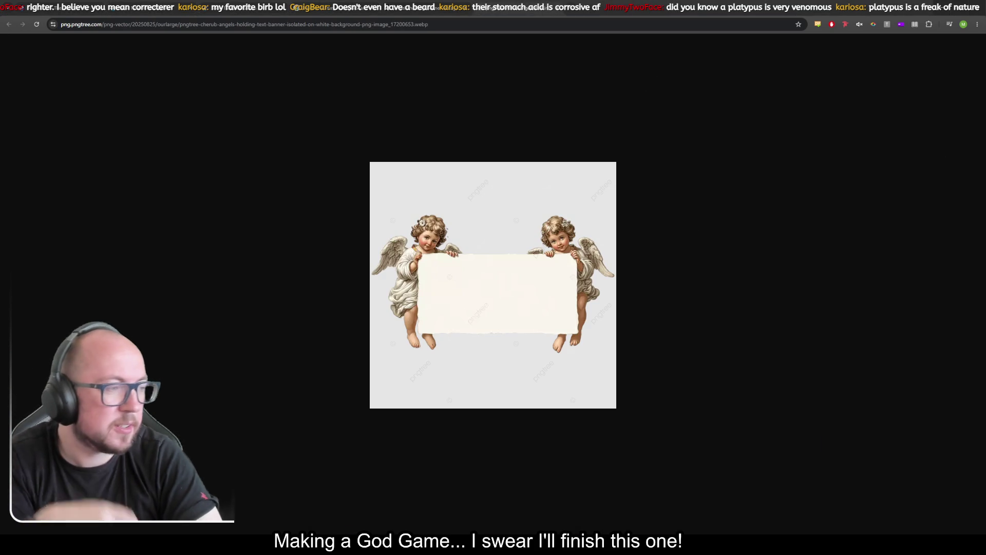
{"action": "key", "text": "ctrl+f"}
{"action": "type", "text": "banner"}
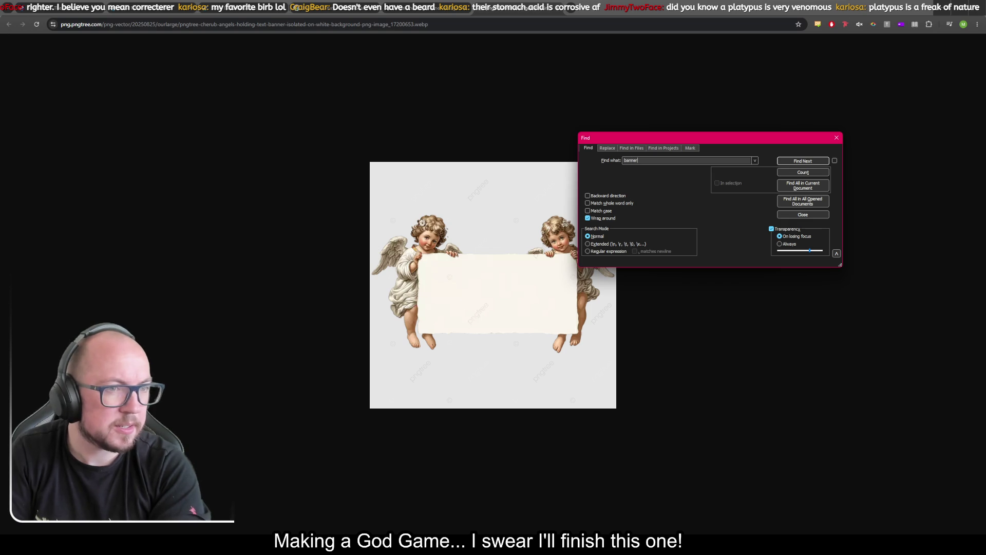
{"action": "key", "text": "ctrl+a"}
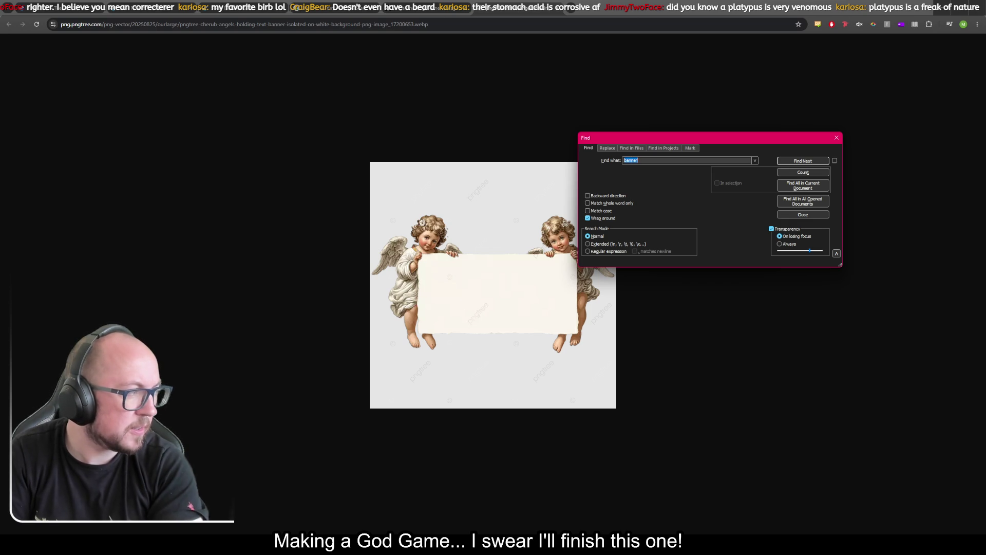
{"action": "key", "text": "Return"}
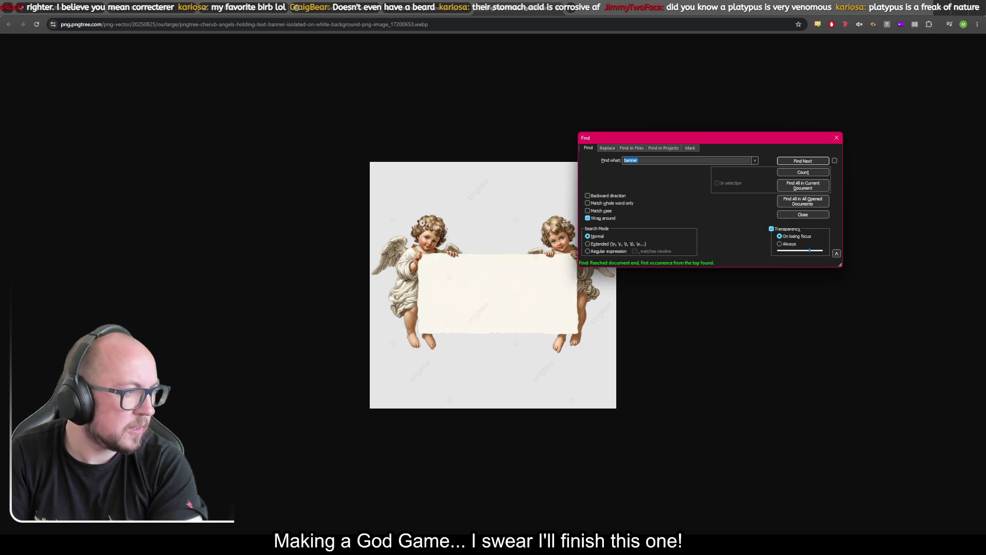
{"action": "key", "text": "alt+Tab"}
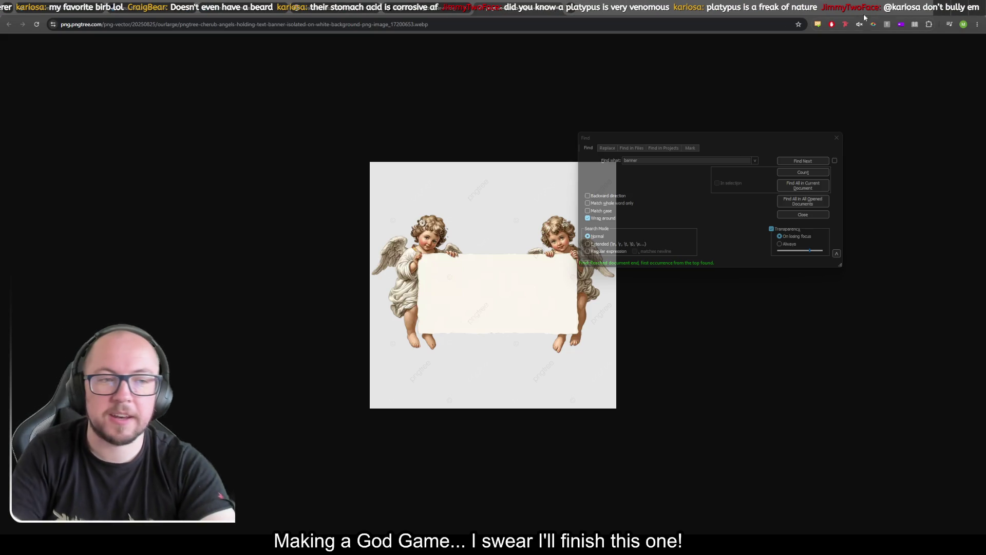
{"action": "left_click", "coordinate": [791, 137]}
{"action": "key", "text": "Escape"}
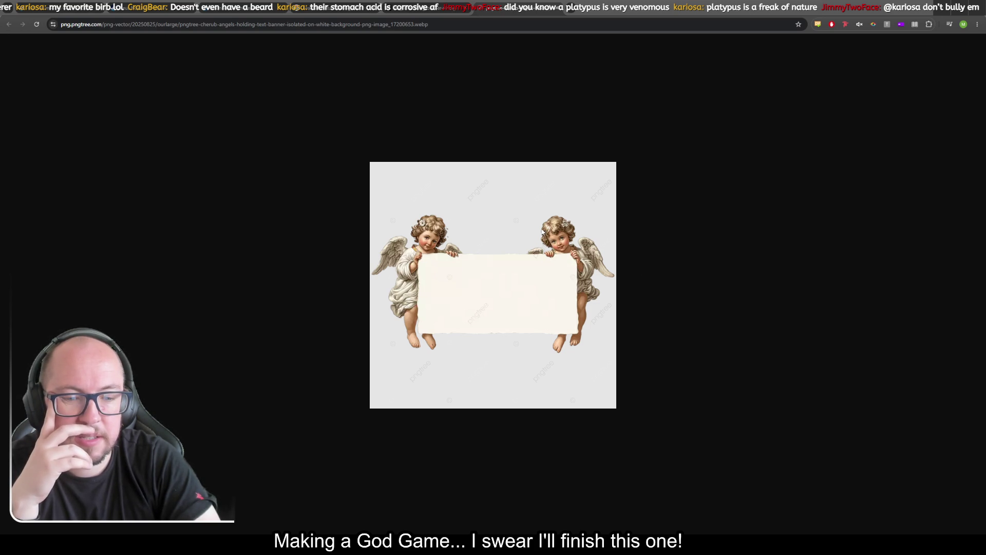
{"action": "left_click", "coordinate": [242, 6]}
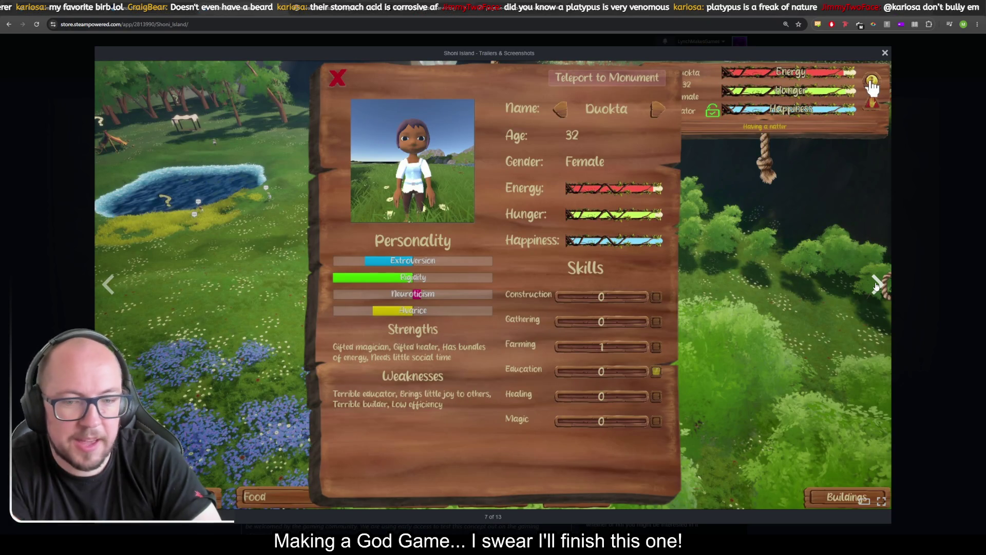
Advance the Shoni Island gallery to 8 of 13, the wooden building platform
{"action": "left_click", "coordinate": [877, 286]}
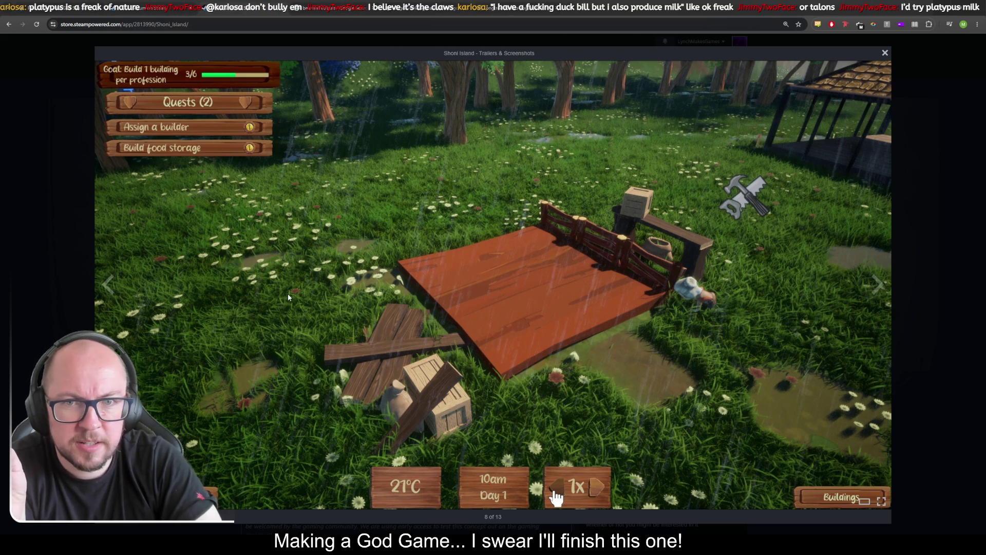
Page through the Shoni Island screenshots to 11 of 13, the tent and farm plot
{"action": "left_click", "coordinate": [878, 282]}
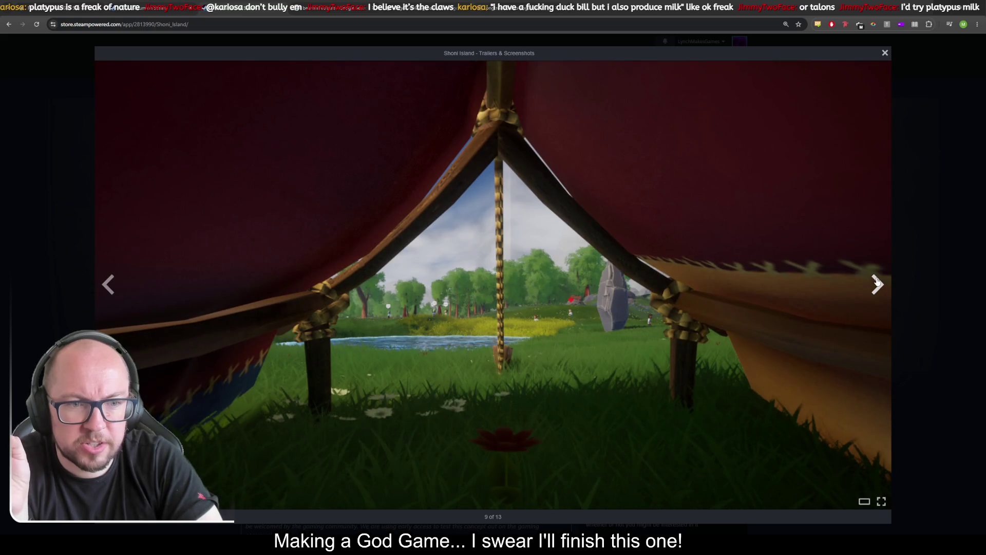
{"action": "left_click", "coordinate": [877, 286]}
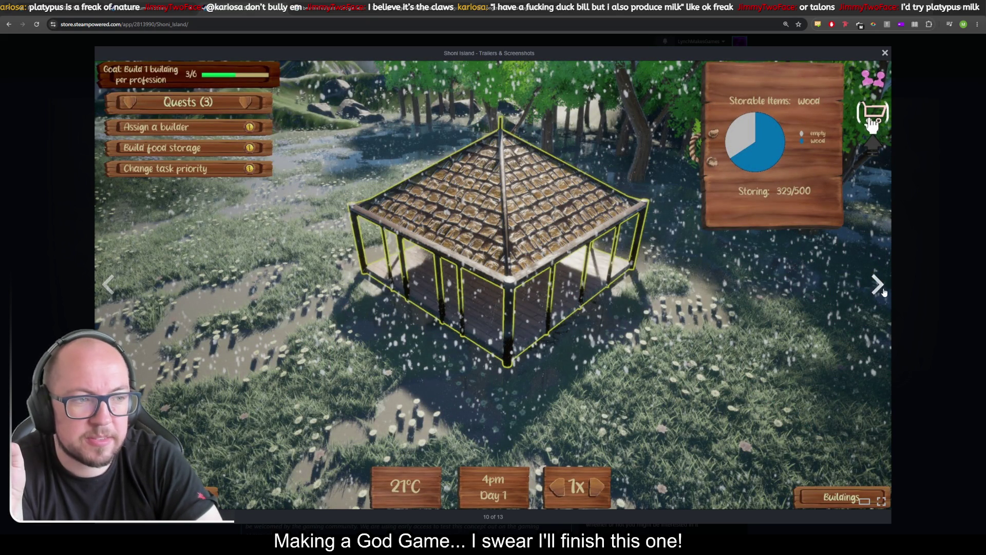
{"action": "left_click", "coordinate": [878, 291]}
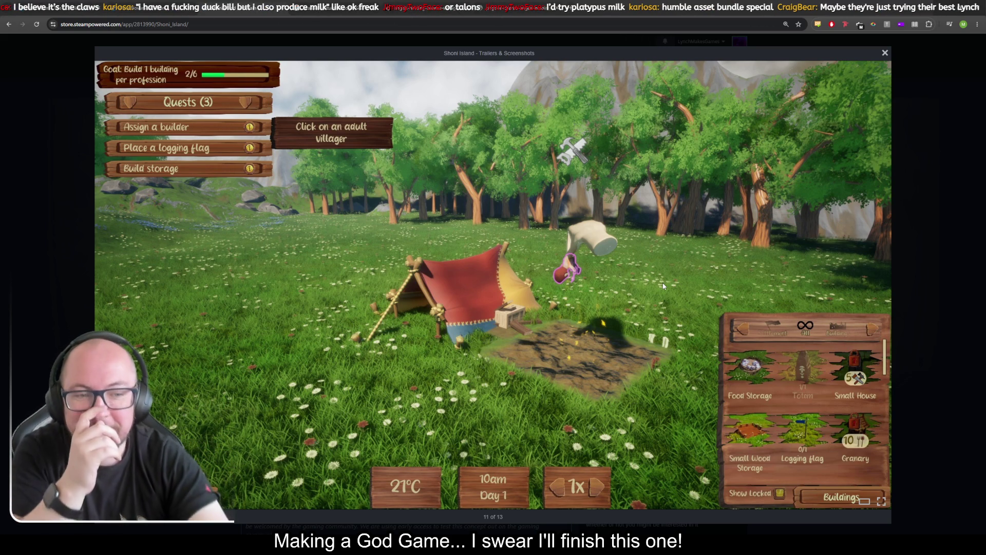
Inspect the tent-and-farm screenshot at full size, then go back to the store page
{"action": "mouse_move", "coordinate": [660, 203]}
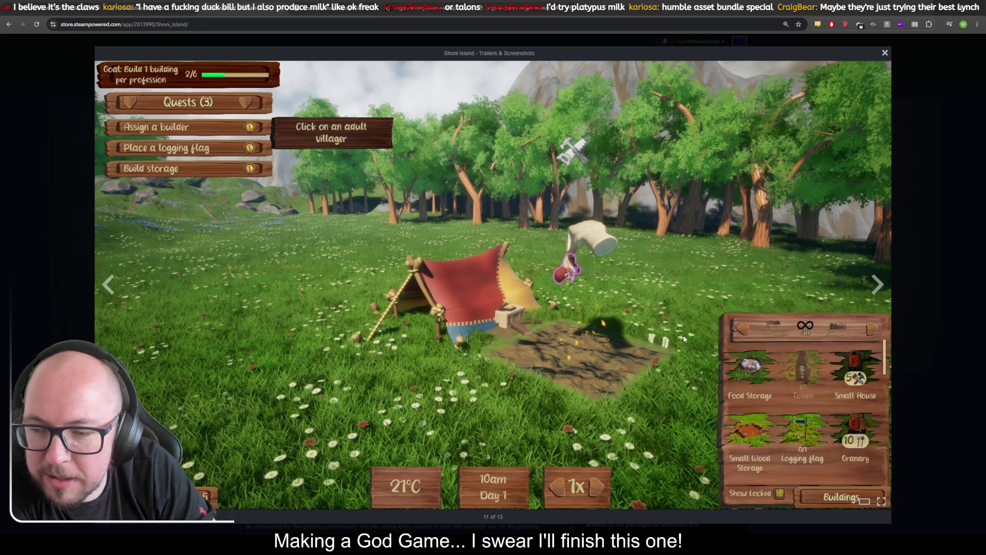
{"action": "right_click", "coordinate": [689, 341]}
{"action": "key", "text": "Escape"}
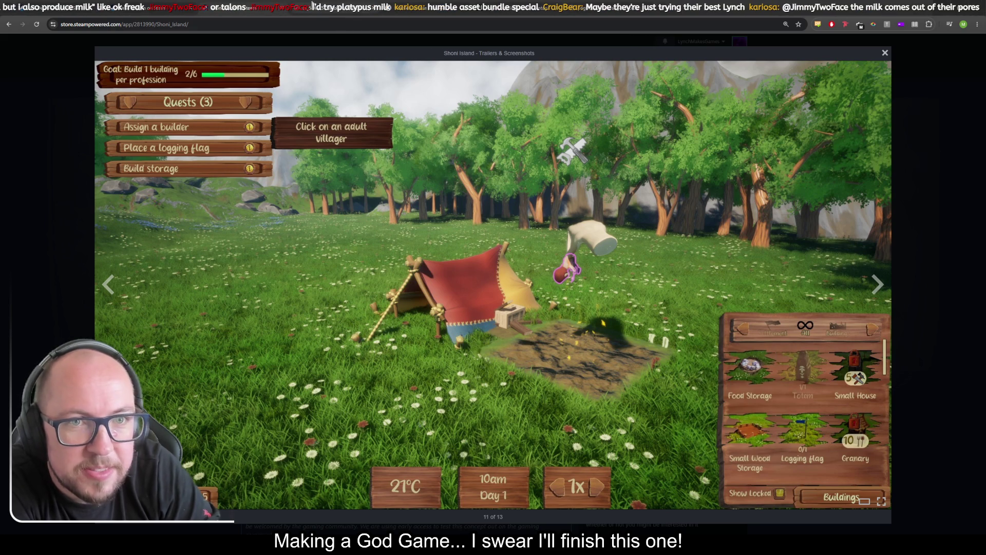
{"action": "left_click", "coordinate": [312, 4]}
{"action": "scroll", "coordinate": [765, 420], "scroll_direction": "down", "scroll_amount": 3}
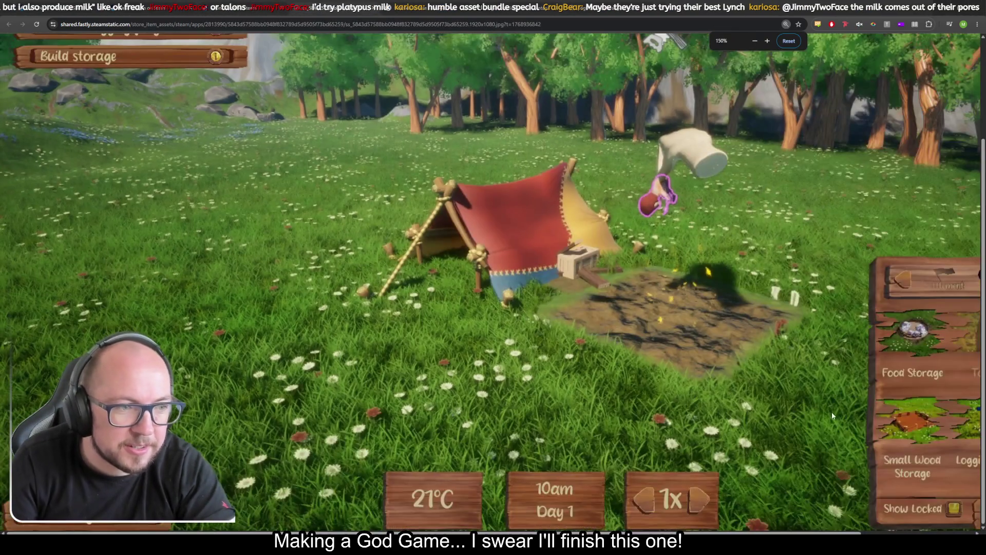
{"action": "scroll", "coordinate": [832, 415], "scroll_direction": "up", "scroll_amount": 2}
{"action": "scroll", "coordinate": [796, 433], "scroll_direction": "right", "scroll_amount": 10}
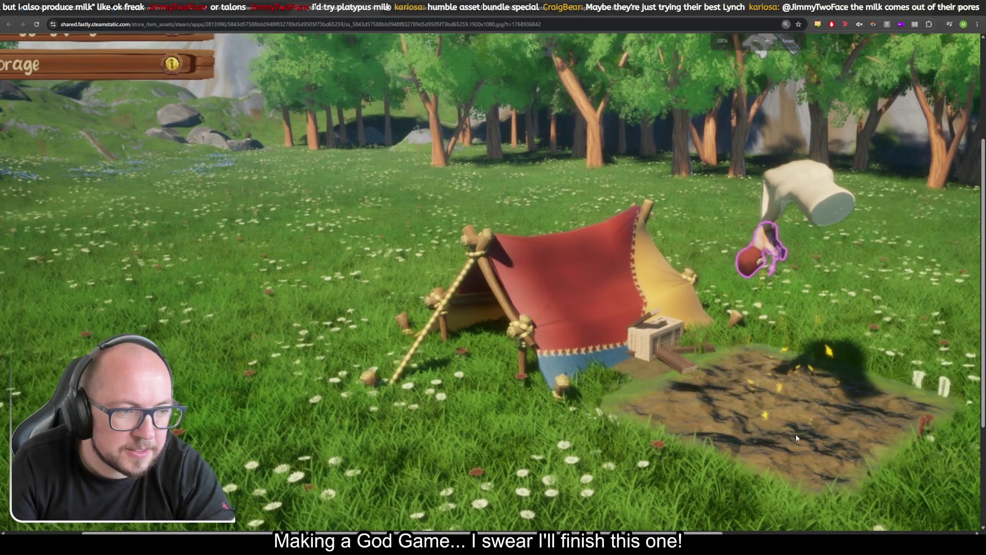
{"action": "scroll", "coordinate": [568, 426], "scroll_direction": "up", "scroll_amount": 3}
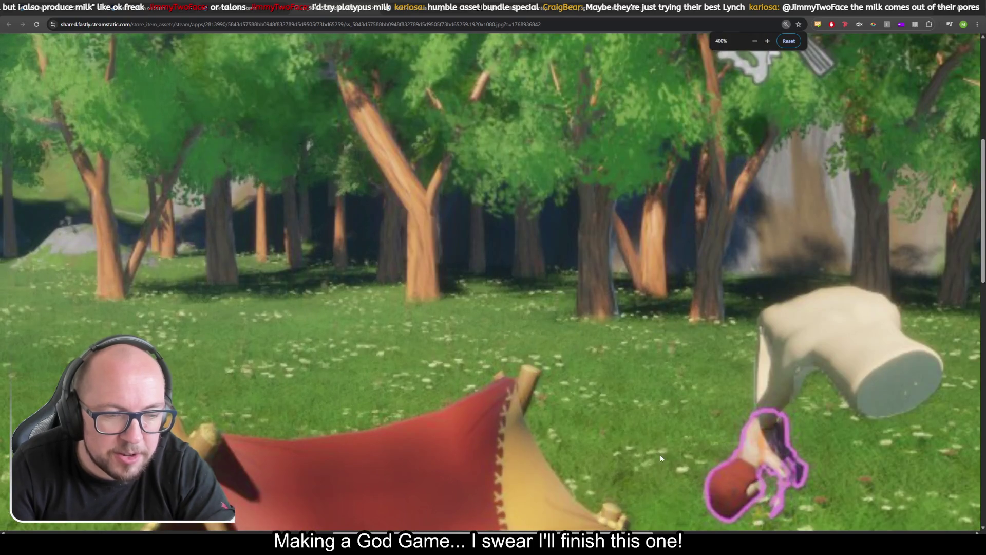
{"action": "scroll", "coordinate": [661, 454], "scroll_direction": "right", "scroll_amount": 8}
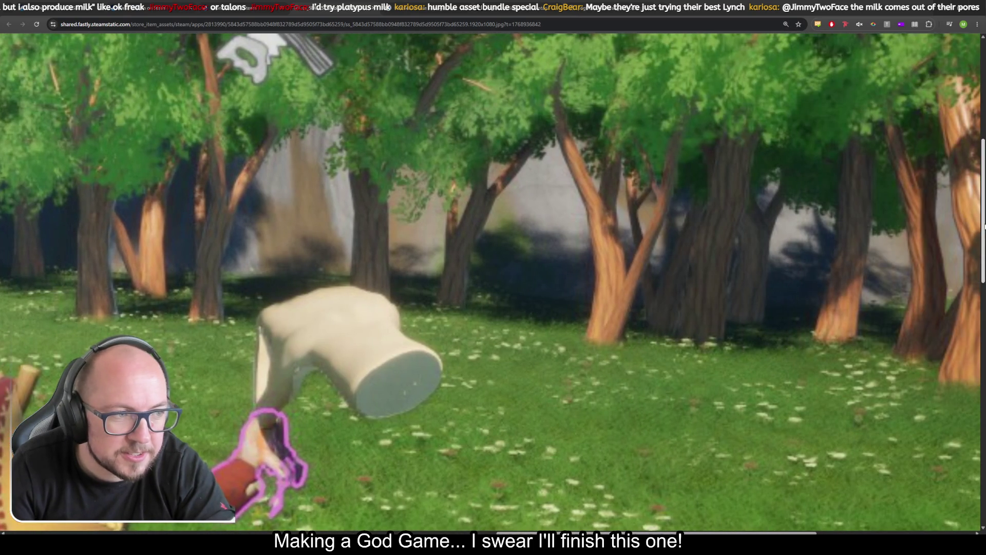
{"action": "scroll", "coordinate": [596, 257], "scroll_direction": "down", "scroll_amount": 5}
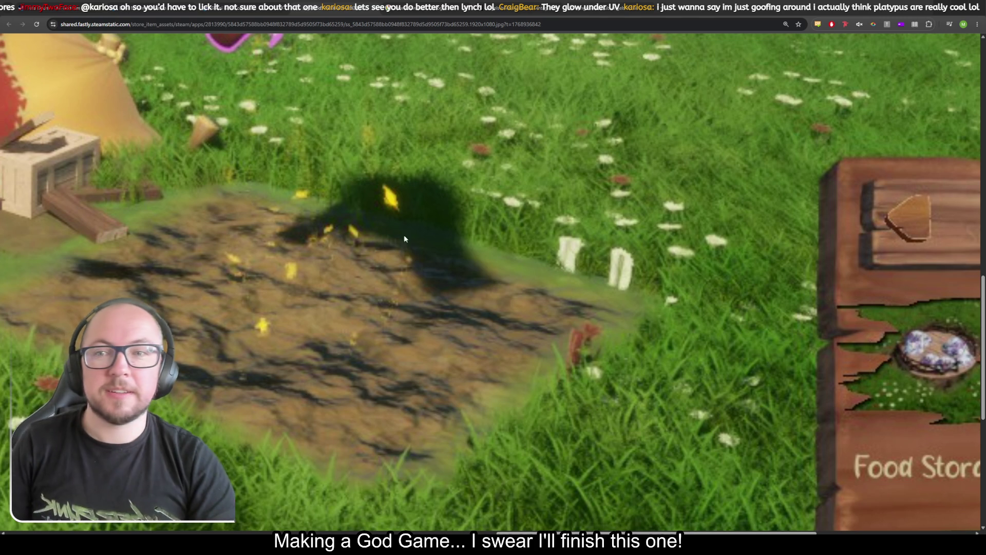
{"action": "scroll", "coordinate": [465, 269], "scroll_direction": "down", "scroll_amount": 5, "text": "ctrl"}
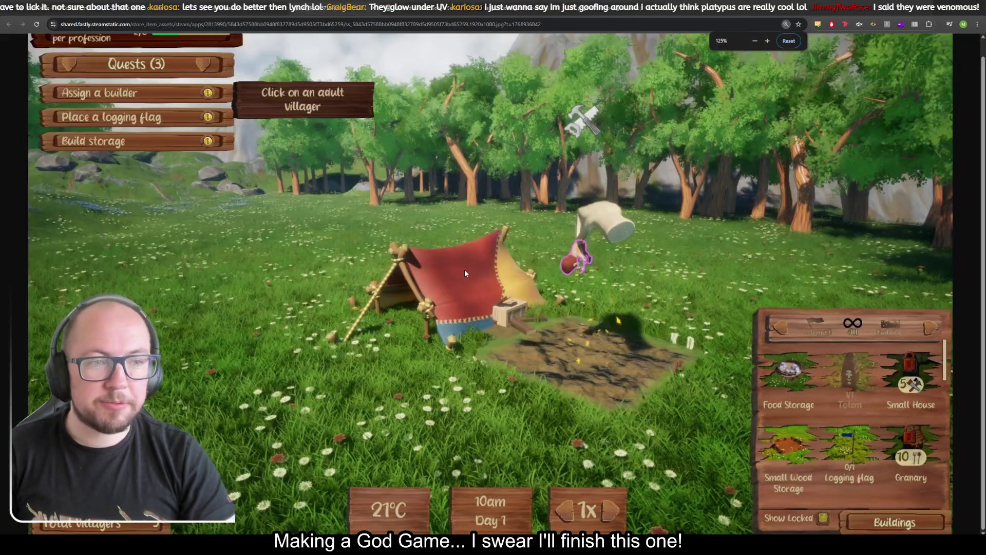
{"action": "scroll", "coordinate": [464, 270], "scroll_direction": "down", "scroll_amount": 1, "text": "ctrl"}
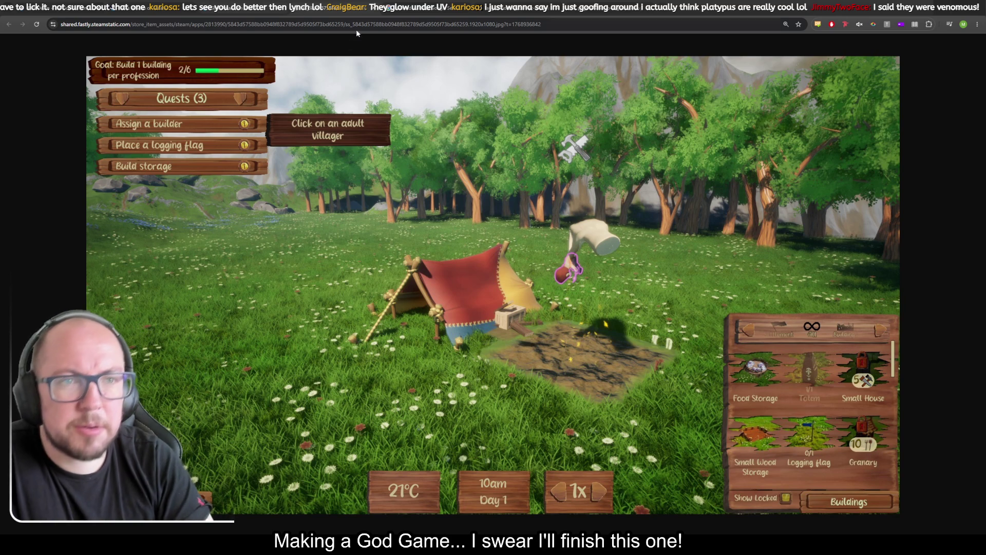
{"action": "key", "text": "alt+Left"}
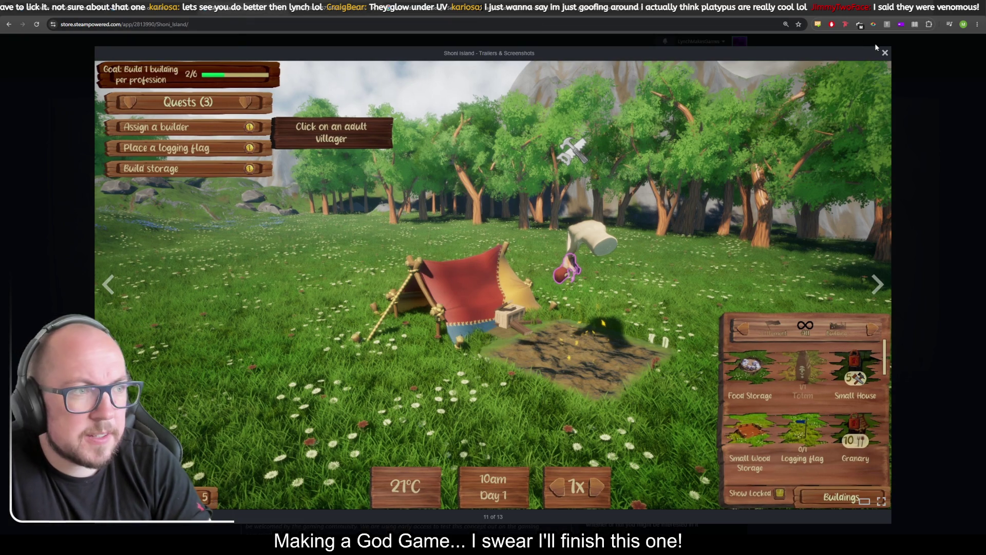
Close the screenshot viewer and search the Steam store for 'hand of god'
{"action": "left_click", "coordinate": [884, 52]}
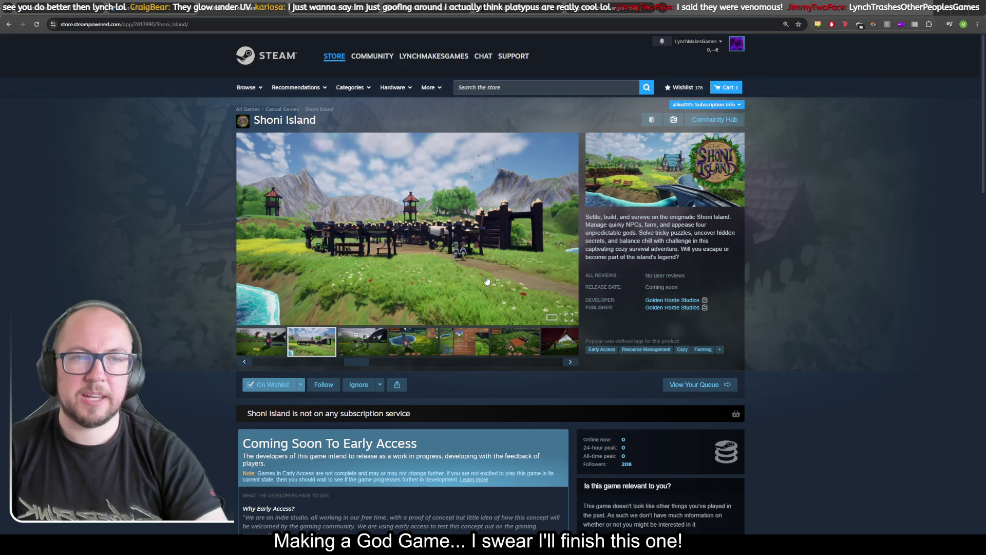
{"action": "left_click", "coordinate": [498, 85]}
{"action": "type", "text": "ha"}
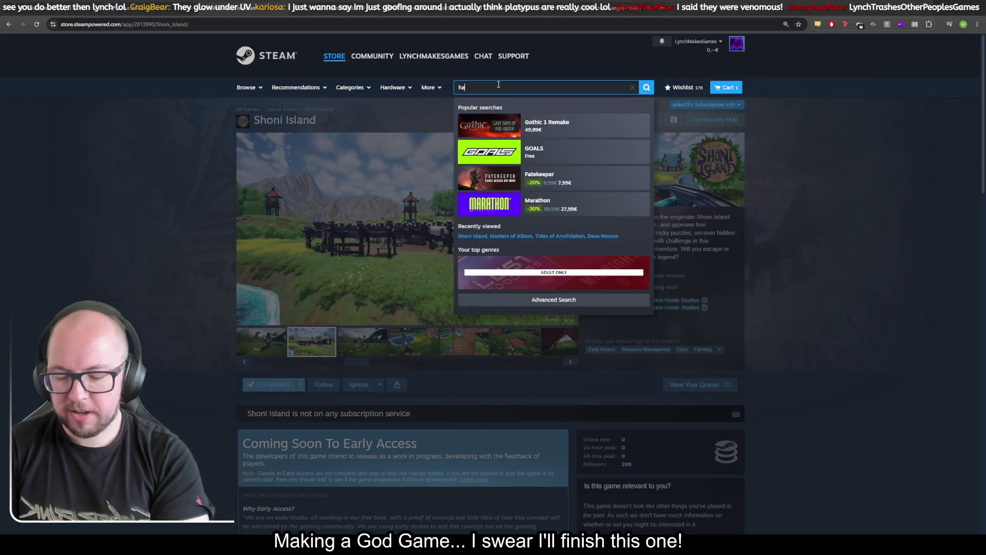
{"action": "type", "text": "nd of god"}
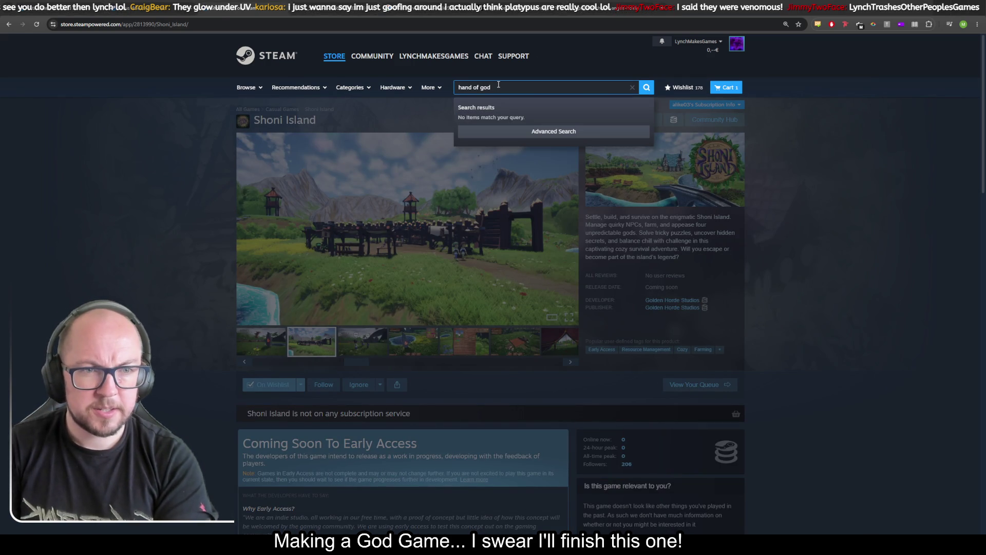
{"action": "key", "text": "Return"}
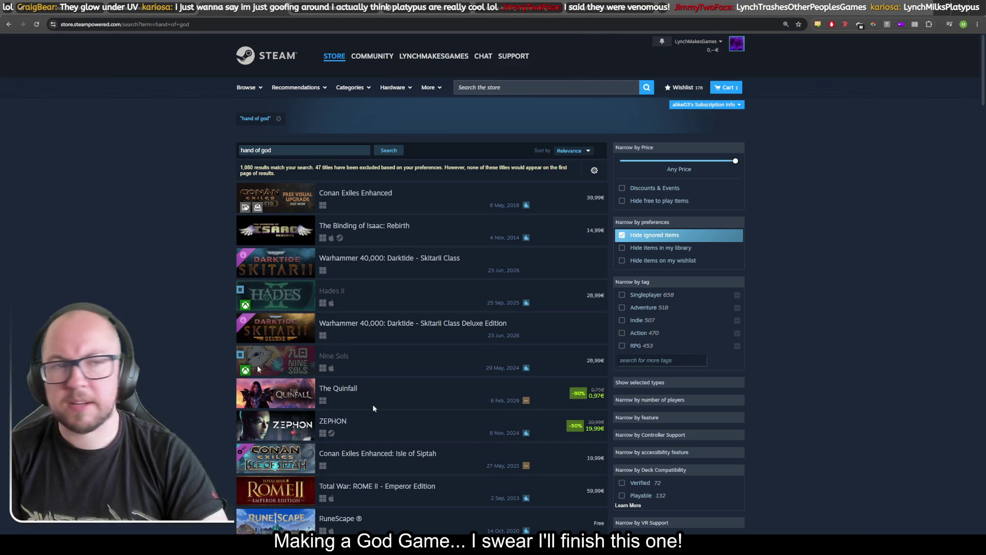
{"action": "key", "text": "ctrl+Tab"}
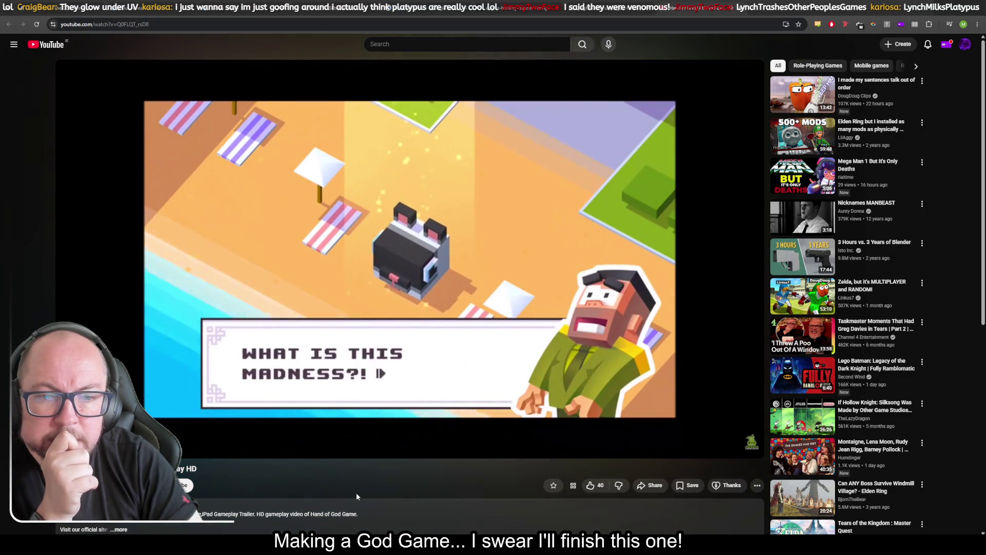
Skip ahead in the Hand of God gameplay video, then close its YouTube tab
{"action": "left_click", "coordinate": [213, 28]}
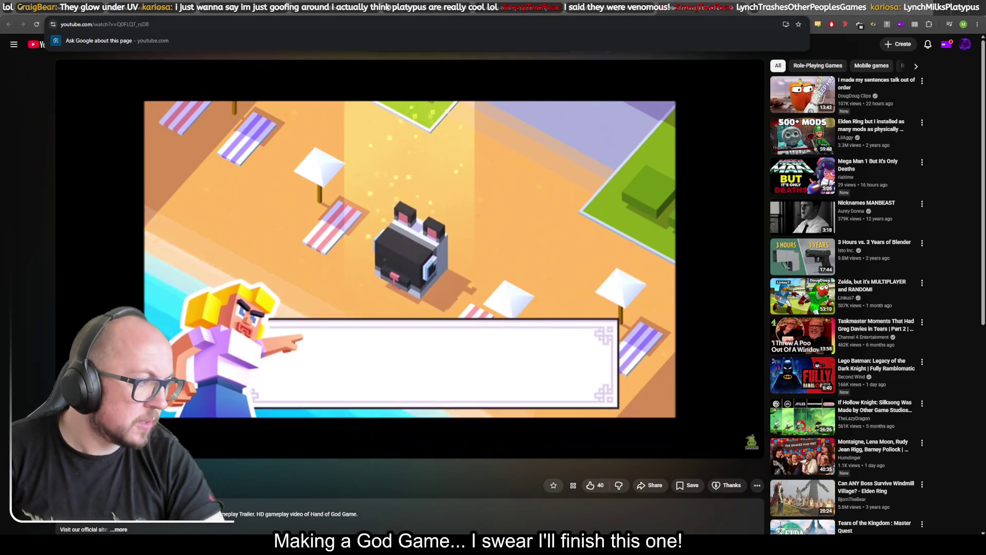
{"action": "key", "text": "Escape"}
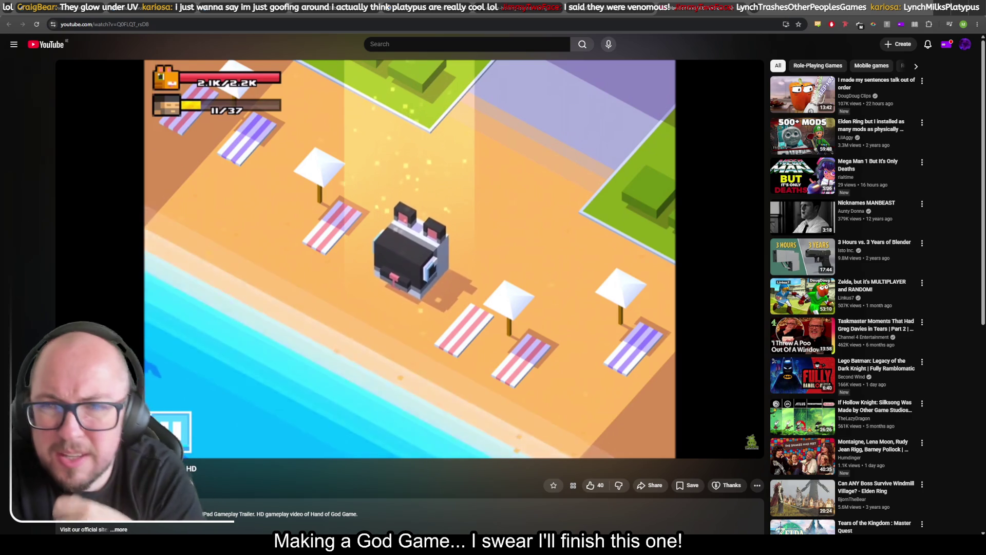
{"action": "left_click_drag", "start_coordinate": [460, 436], "coordinate": [473, 467]}
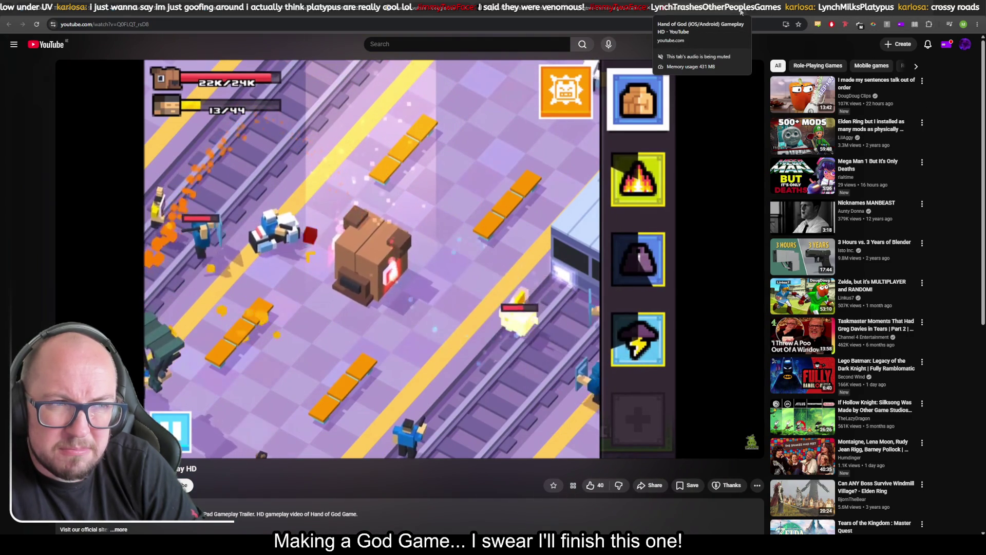
{"action": "left_click", "coordinate": [740, 11]}
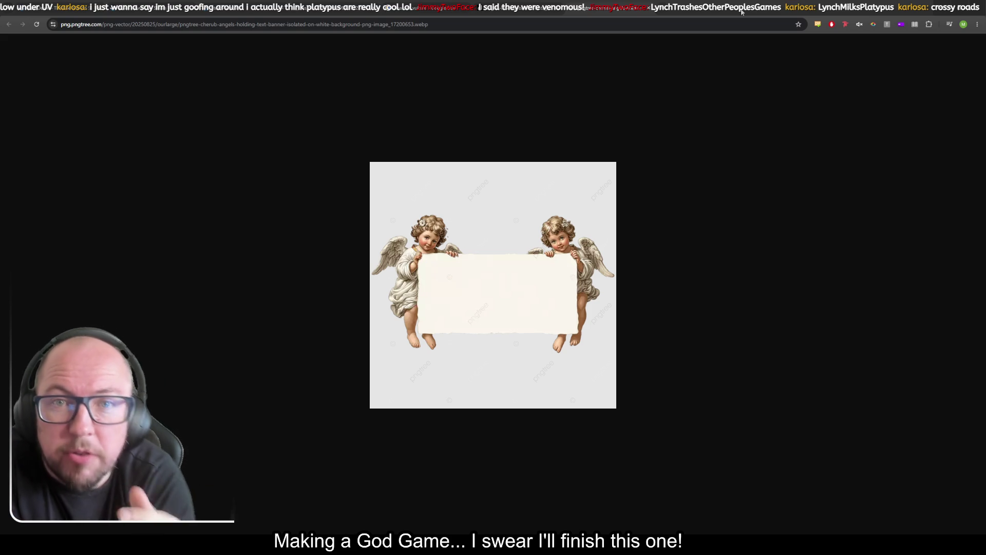
Open the Deus Novum header art in its own tab, then show Fata Deum's fourth screenshot
{"action": "left_click", "coordinate": [208, 4]}
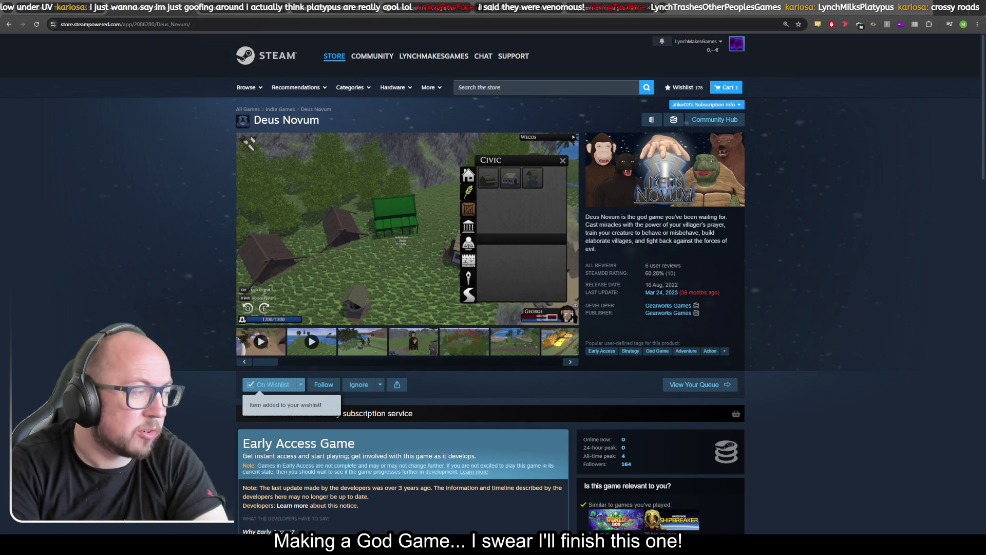
{"action": "right_click", "coordinate": [660, 166]}
{"action": "left_click", "coordinate": [681, 172]}
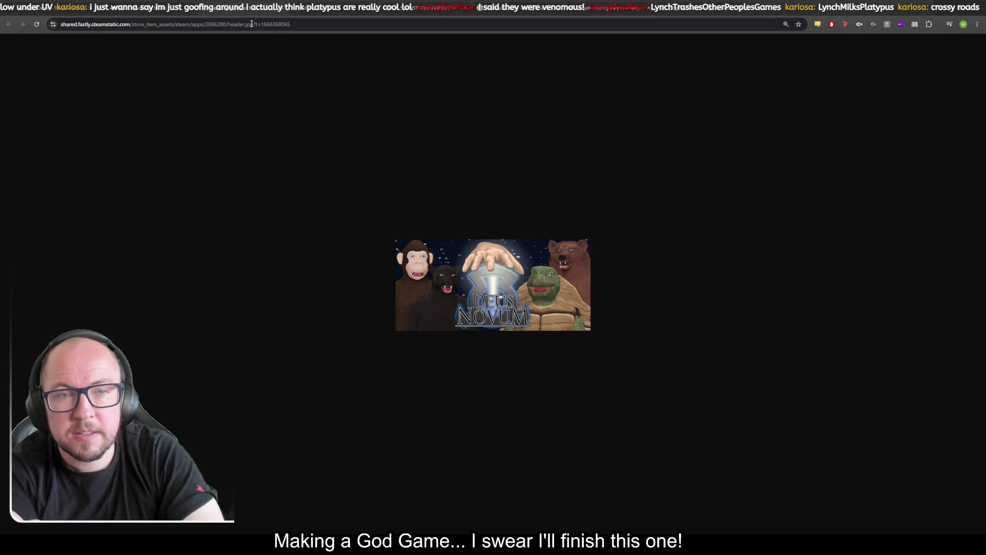
{"action": "scroll", "coordinate": [491, 284], "scroll_direction": "up", "scroll_amount": 9}
{"action": "scroll", "coordinate": [806, 413], "scroll_direction": "down", "scroll_amount": 1}
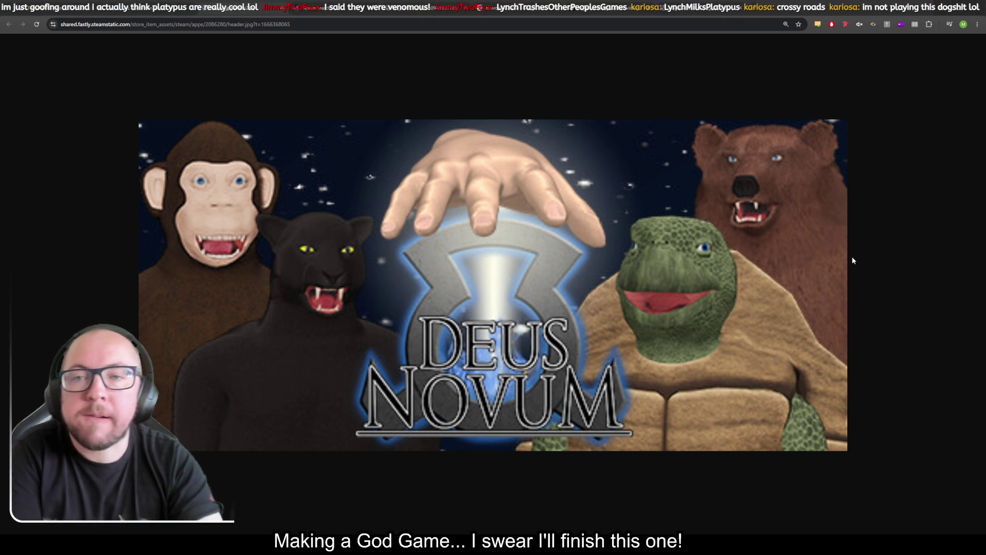
{"action": "left_click", "coordinate": [9, 4]}
{"action": "left_click", "coordinate": [406, 355]}
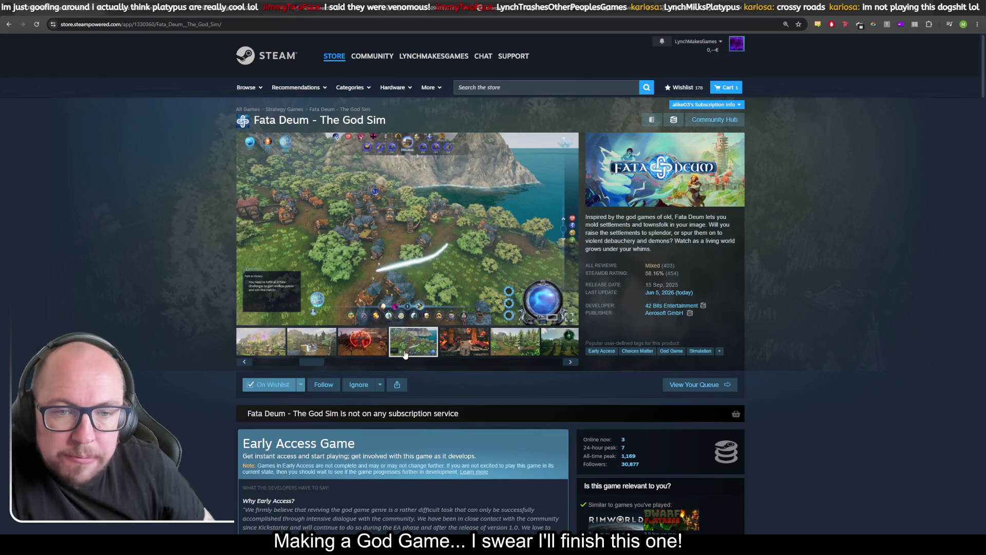
Preview the Fata Deum screenshot full size, then go back to the Deus Novum page
{"action": "left_click", "coordinate": [420, 312]}
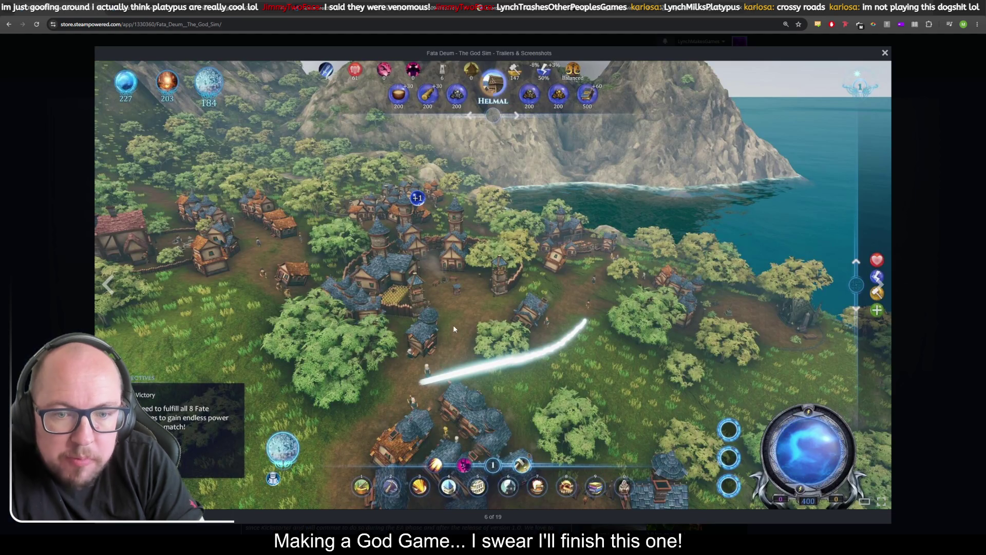
{"action": "left_click", "coordinate": [885, 53]}
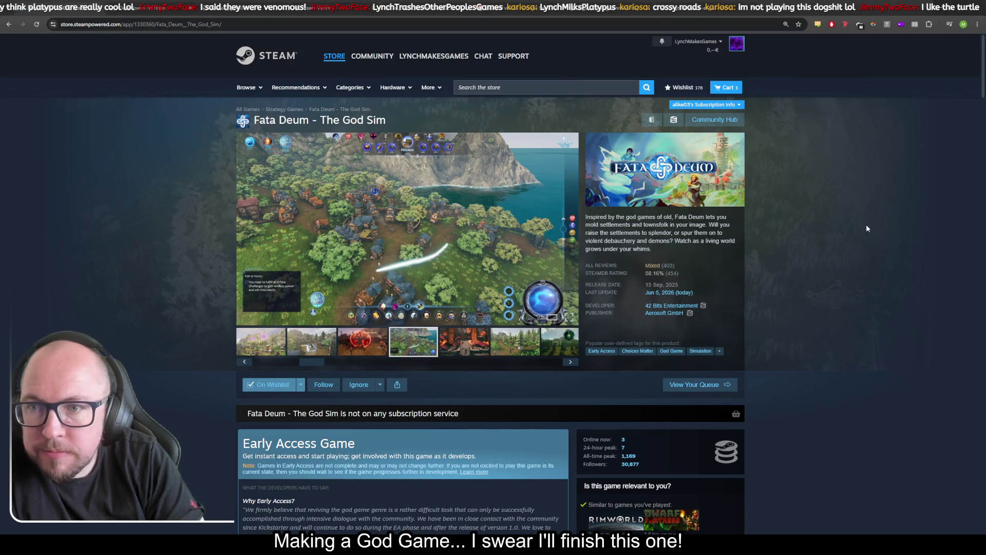
{"action": "key", "text": "alt+Left"}
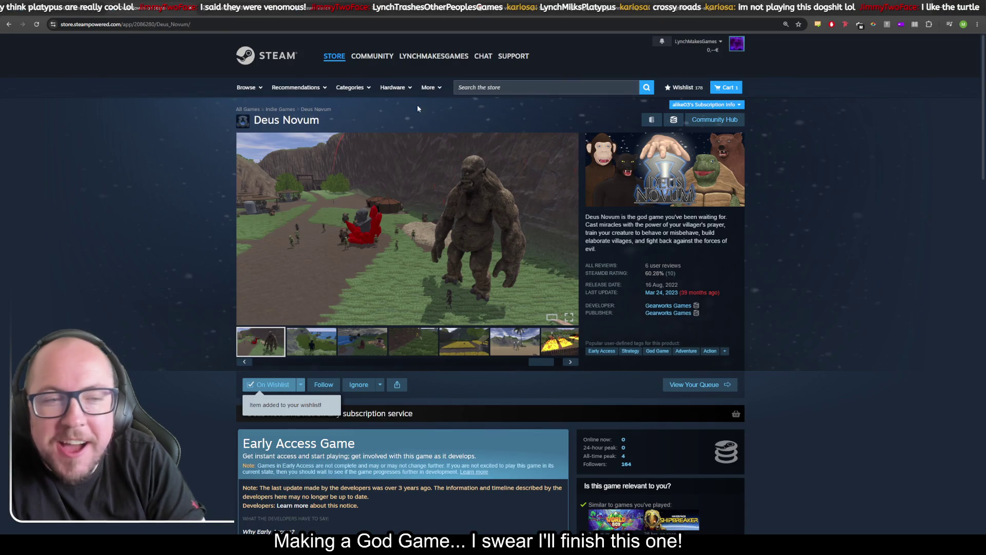
Open the Deus Novum capsule image in a new tab, then show the second screenshot
{"action": "right_click", "coordinate": [679, 174]}
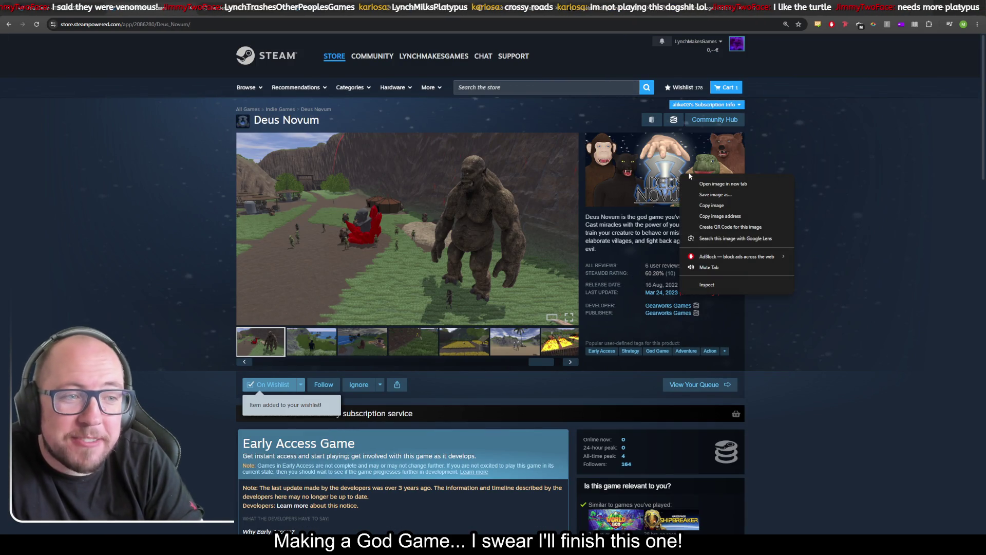
{"action": "left_click", "coordinate": [707, 188]}
{"action": "left_click", "coordinate": [237, 4]}
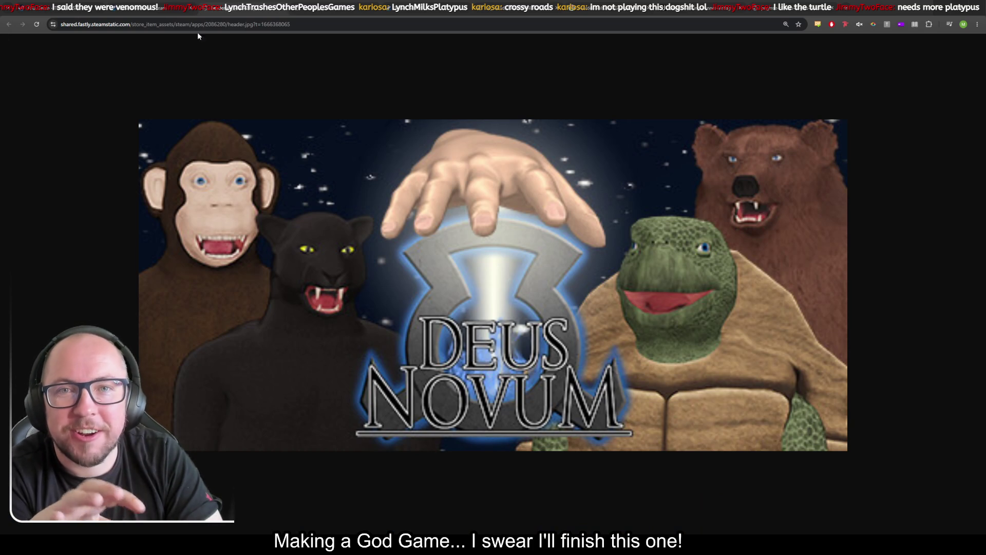
{"action": "key", "text": "ctrl+w"}
{"action": "left_click", "coordinate": [320, 348]}
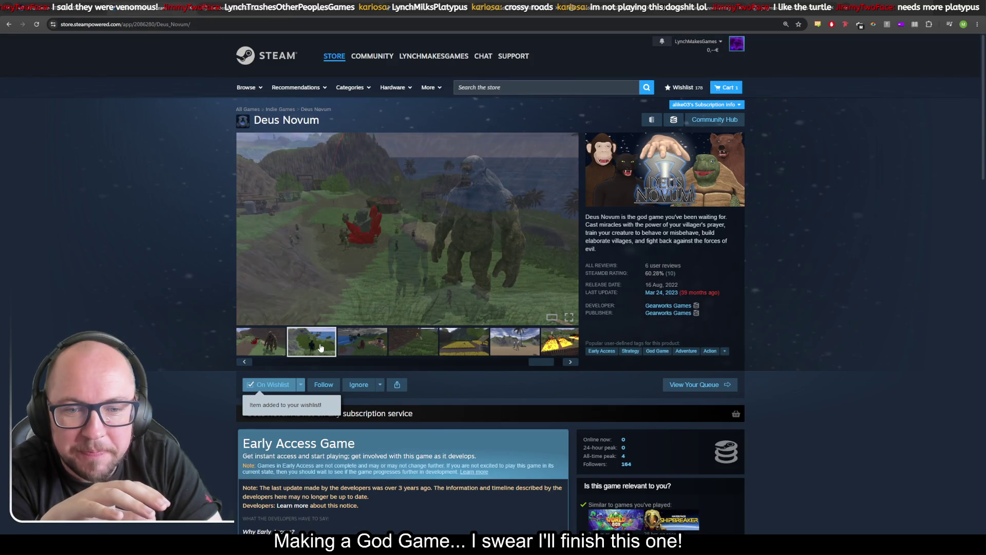
Step back through the Deus Novum screenshots and view the chimp one full size
{"action": "left_click", "coordinate": [250, 364]}
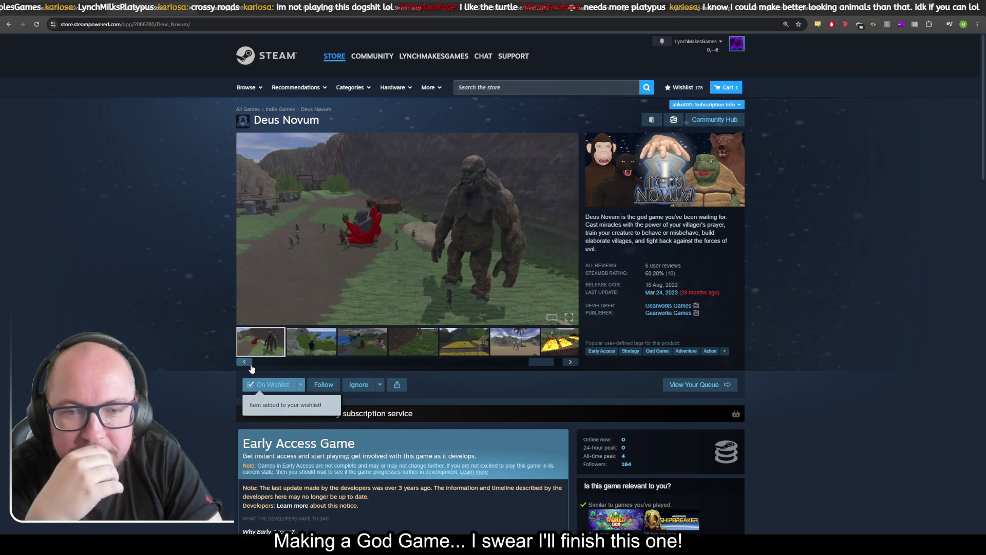
{"action": "left_click", "coordinate": [250, 365]}
{"action": "left_click", "coordinate": [250, 365]}
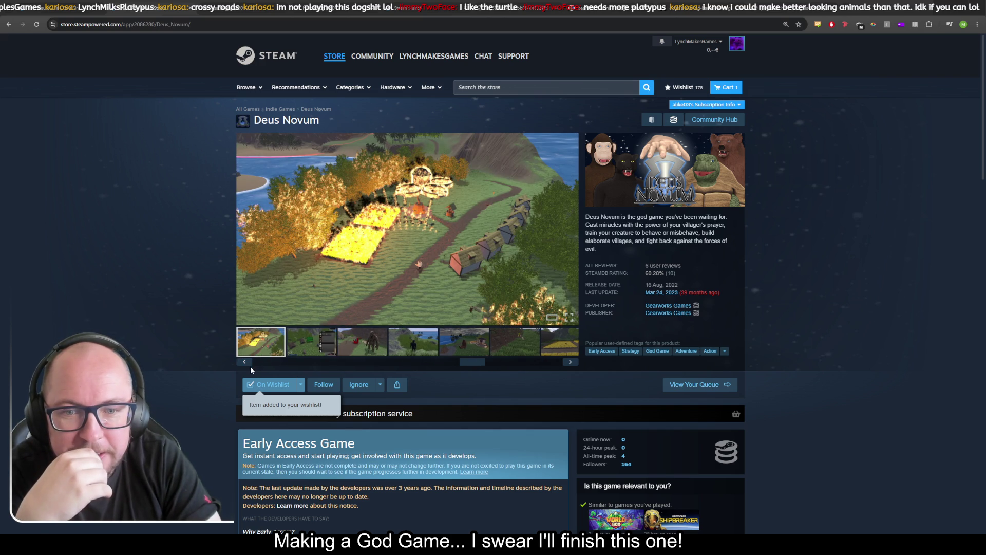
{"action": "left_click", "coordinate": [244, 364]}
{"action": "left_click", "coordinate": [243, 364]}
{"action": "left_click", "coordinate": [243, 365]}
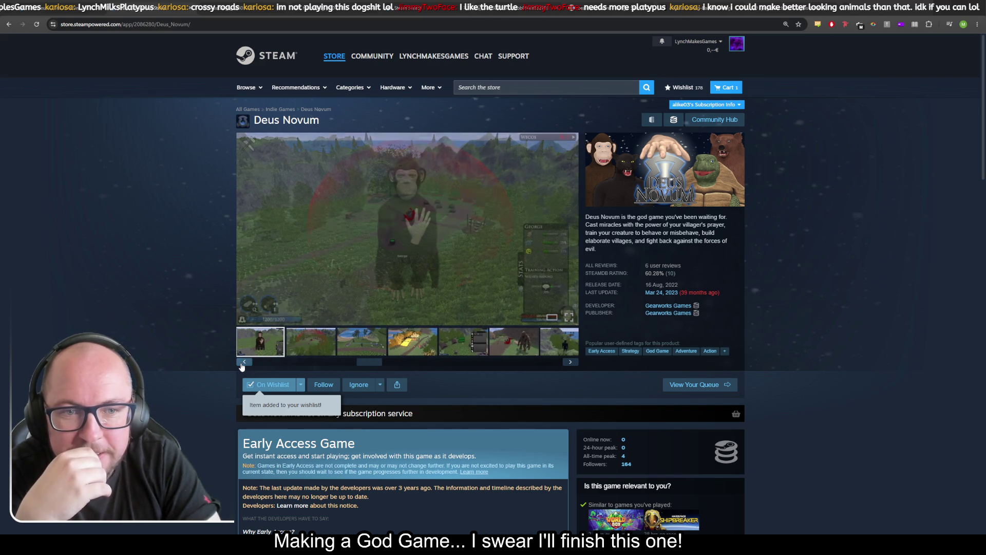
{"action": "left_click", "coordinate": [379, 239]}
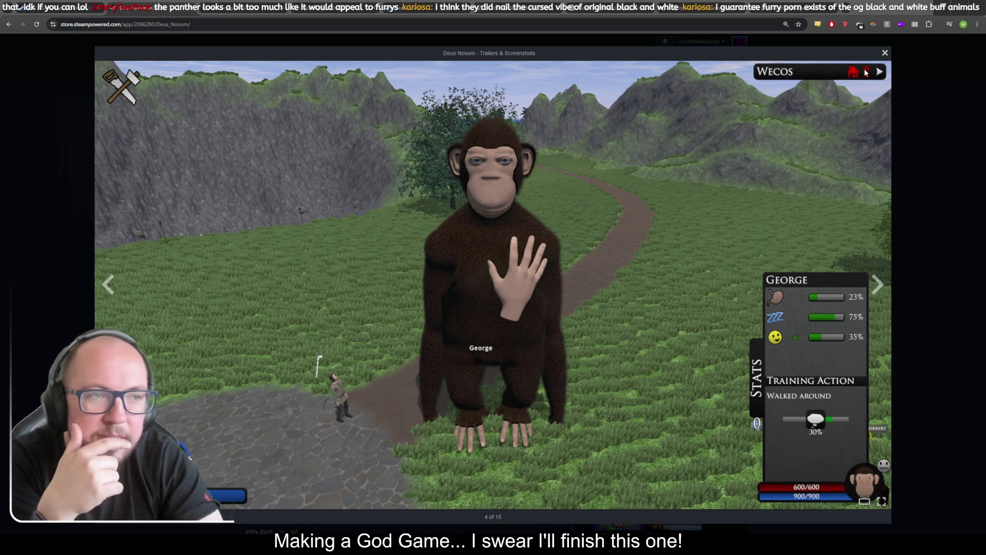
{"action": "left_click", "coordinate": [884, 52]}
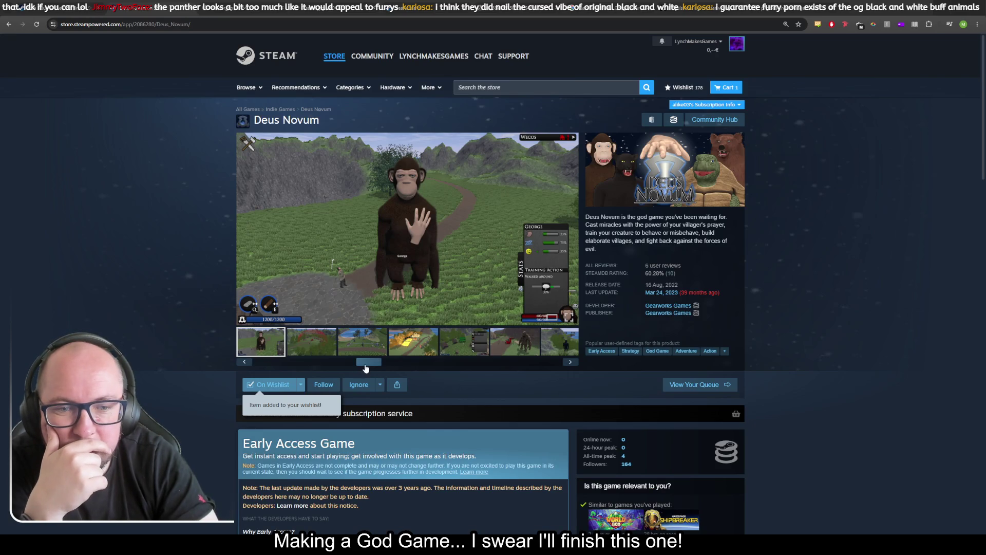
Play the first Deus Novum trailer in full screen
{"action": "left_click", "coordinate": [244, 361]}
{"action": "left_click", "coordinate": [262, 348]}
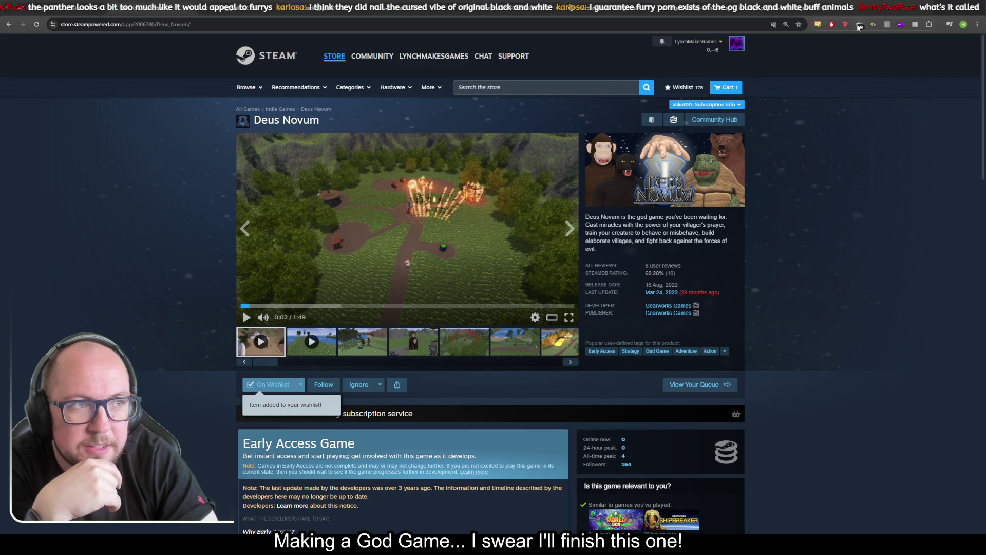
{"action": "left_click", "coordinate": [568, 319]}
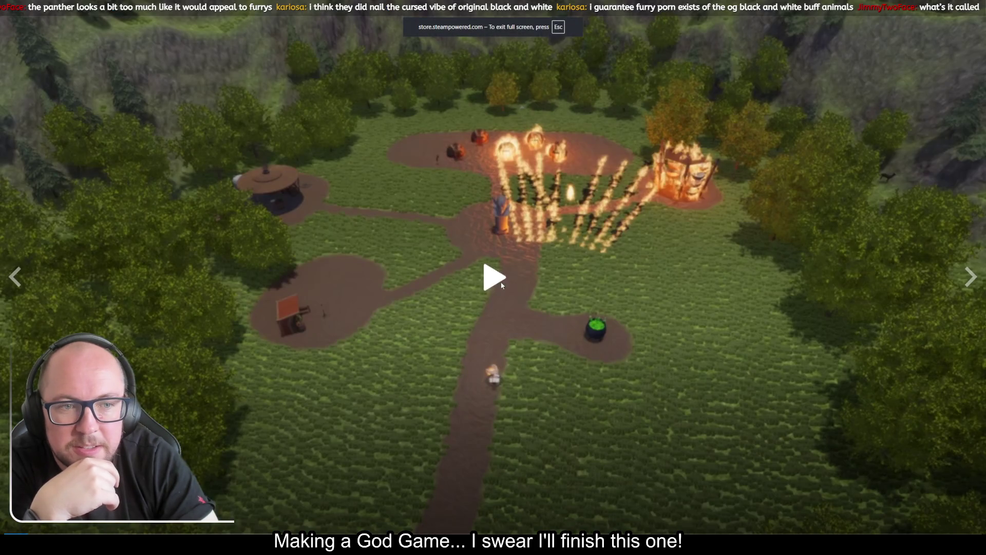
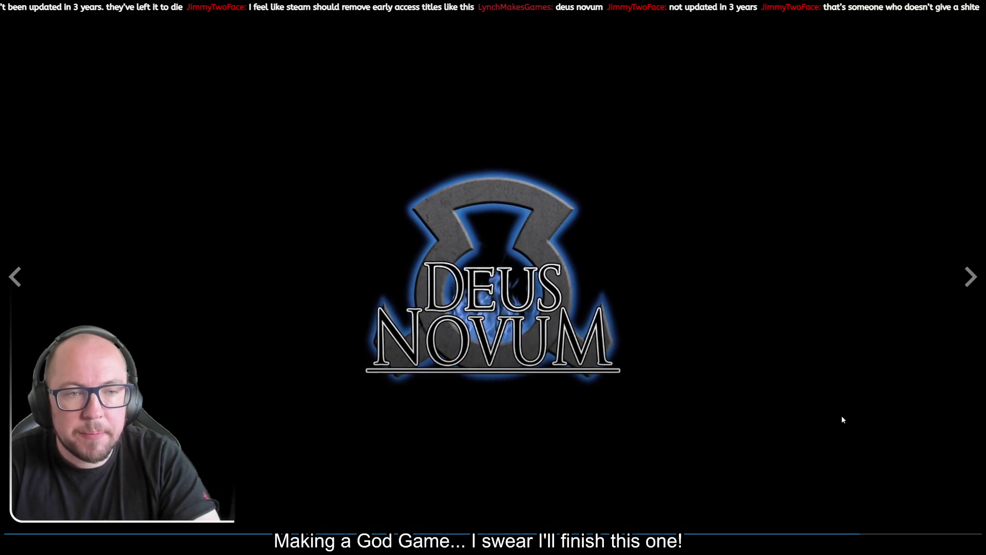
Leave the fullscreen Deus Novum trailer and pause it
{"action": "key", "text": "Escape"}
{"action": "left_click", "coordinate": [503, 244]}
{"action": "scroll", "coordinate": [804, 341], "scroll_direction": "down", "scroll_amount": 3}
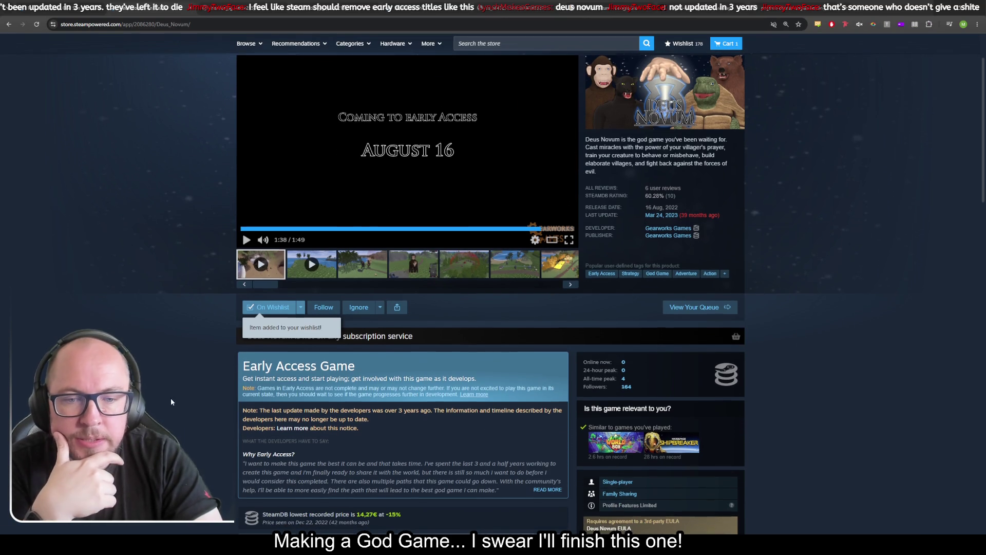
{"action": "scroll", "coordinate": [298, 374], "scroll_direction": "down", "scroll_amount": 1}
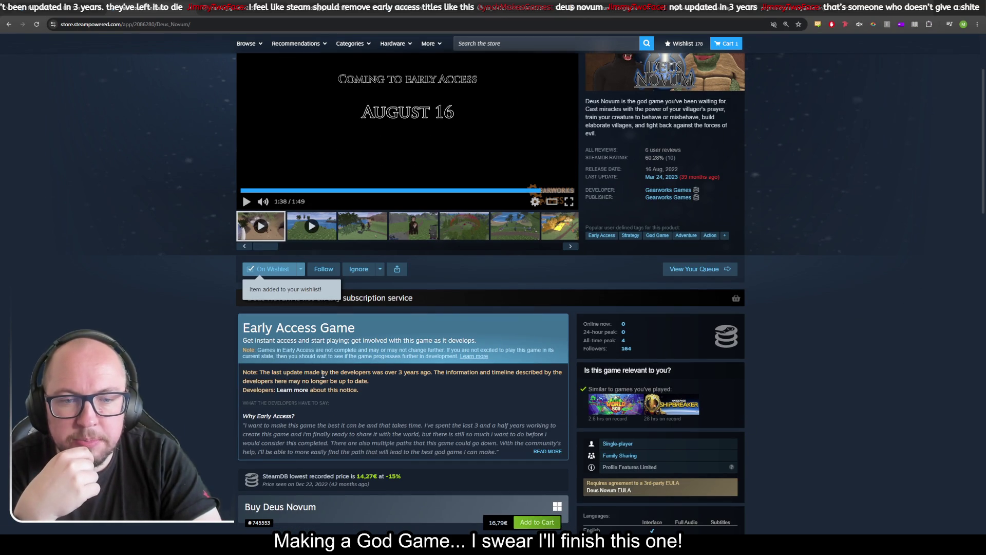
Highlight the outdated developer updates note, then switch to the Fata Deum store page
{"action": "mouse_move", "coordinate": [359, 390]}
{"action": "left_mouse_down"}
{"action": "mouse_move", "coordinate": [240, 381]}
{"action": "mouse_move", "coordinate": [241, 373]}
{"action": "left_mouse_up"}
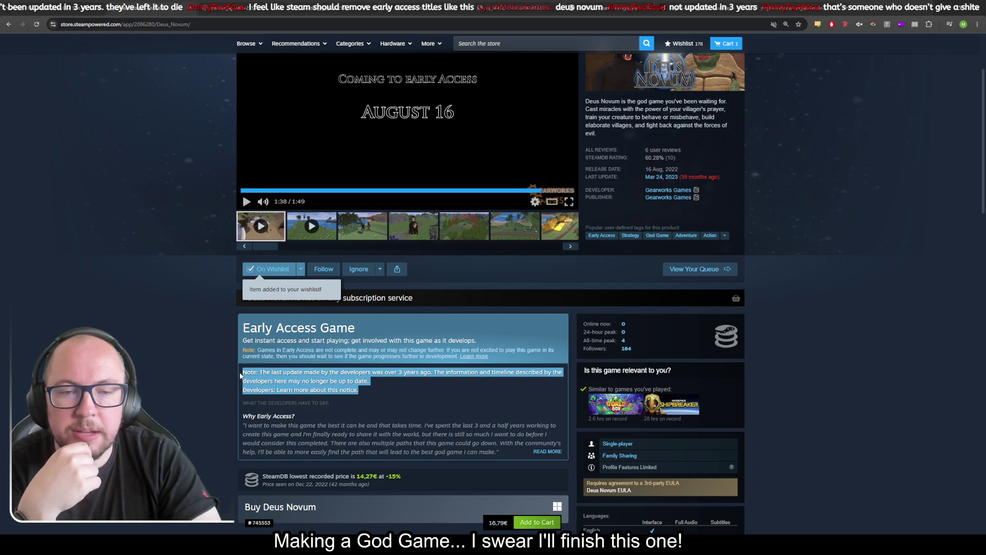
{"action": "scroll", "coordinate": [384, 413], "scroll_direction": "up", "scroll_amount": 1}
{"action": "scroll", "coordinate": [384, 413], "scroll_direction": "down", "scroll_amount": 3}
{"action": "left_click", "coordinate": [431, 300]}
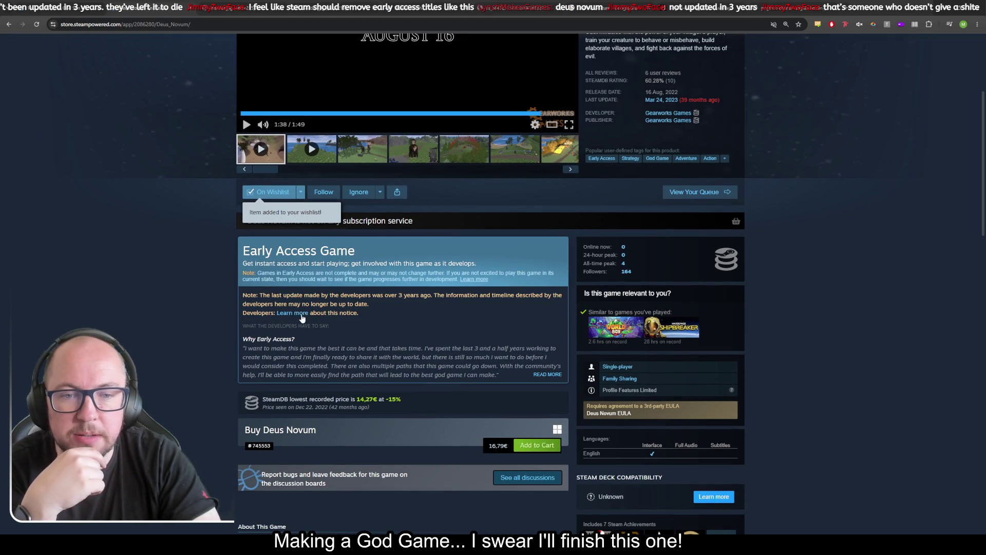
{"action": "scroll", "coordinate": [452, 326], "scroll_direction": "up", "scroll_amount": 3}
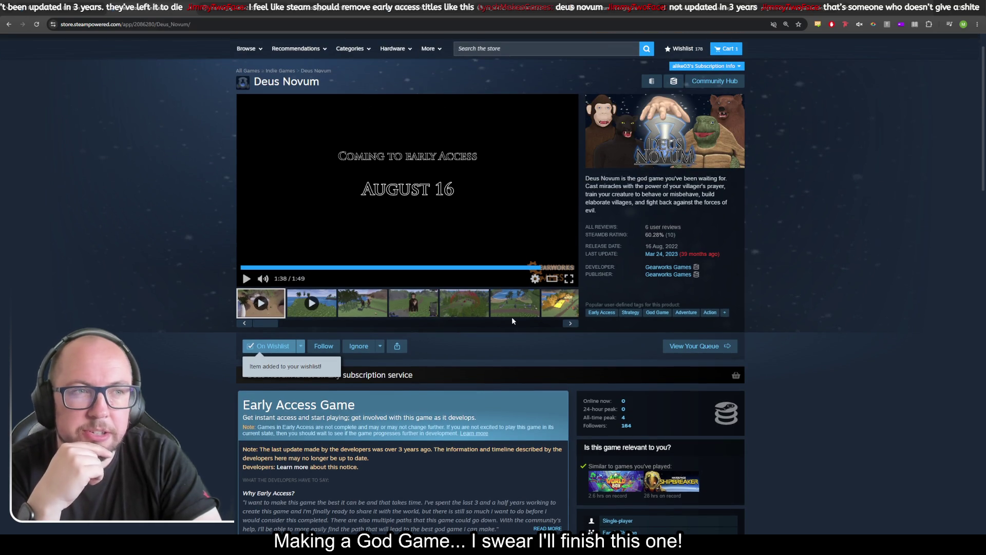
{"action": "key", "text": "ctrl+w"}
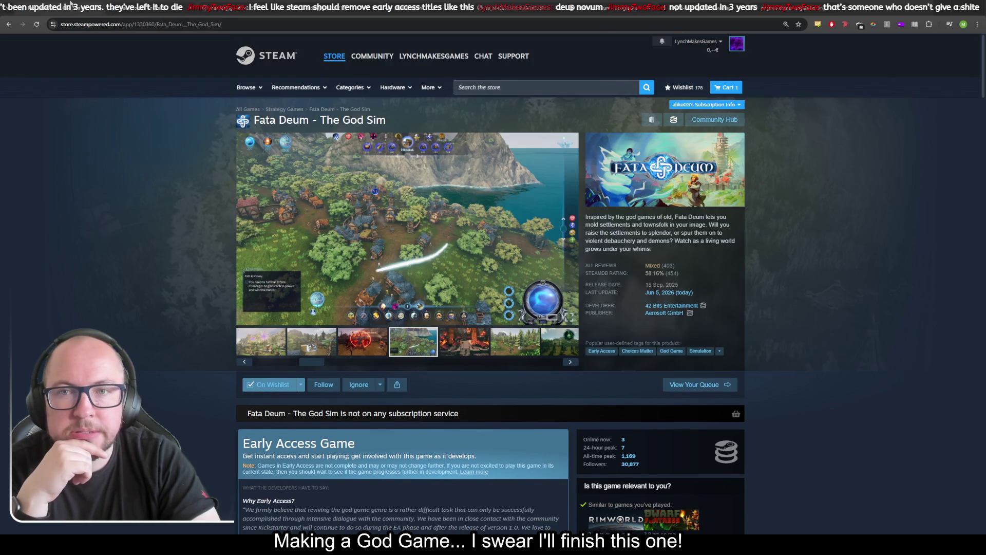
View the fifth and forest-village Fata Deum screenshots, then return to the Deus Novum page
{"action": "scroll", "coordinate": [170, 190], "scroll_direction": "down", "scroll_amount": 2}
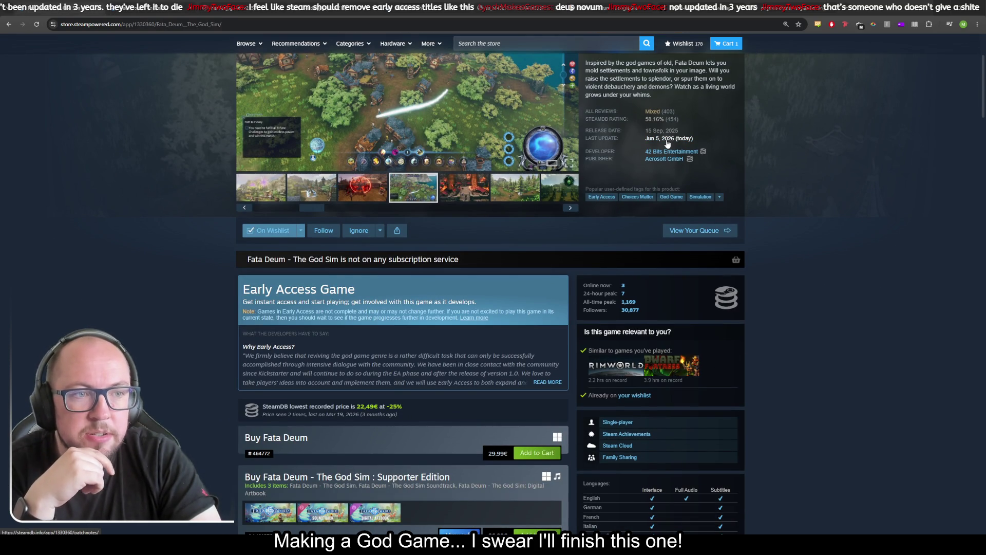
{"action": "scroll", "coordinate": [440, 259], "scroll_direction": "up", "scroll_amount": 2}
{"action": "left_click", "coordinate": [455, 314]}
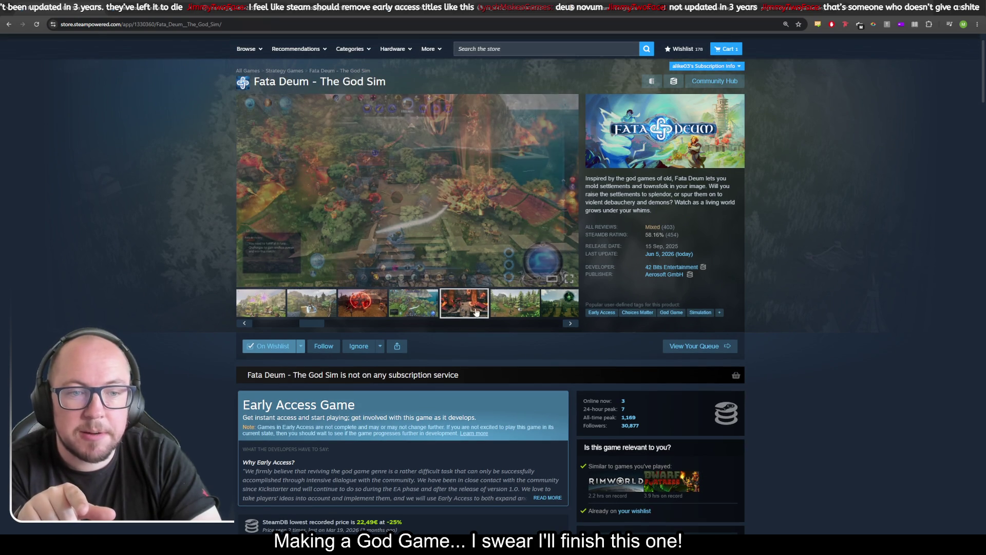
{"action": "left_click", "coordinate": [513, 312]}
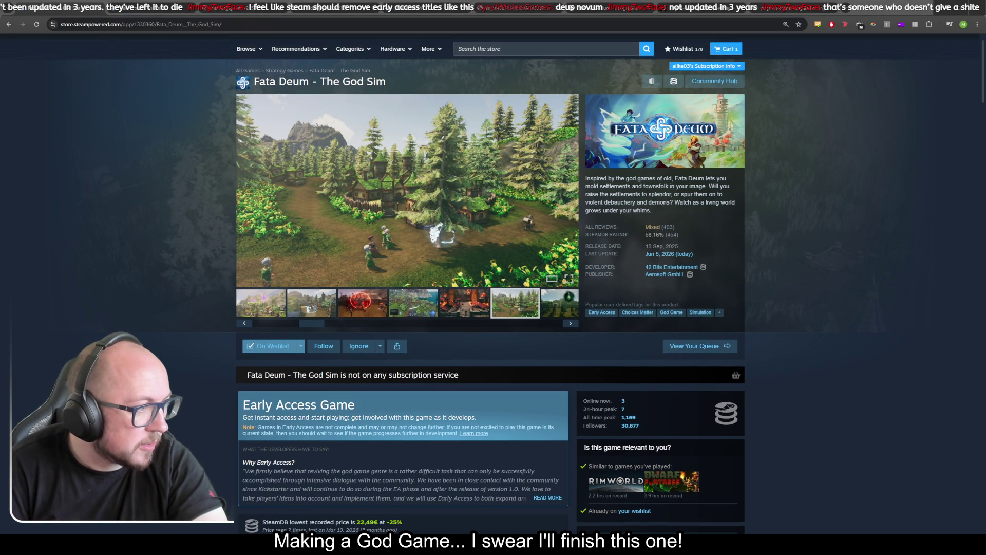
{"action": "left_click", "coordinate": [243, 4]}
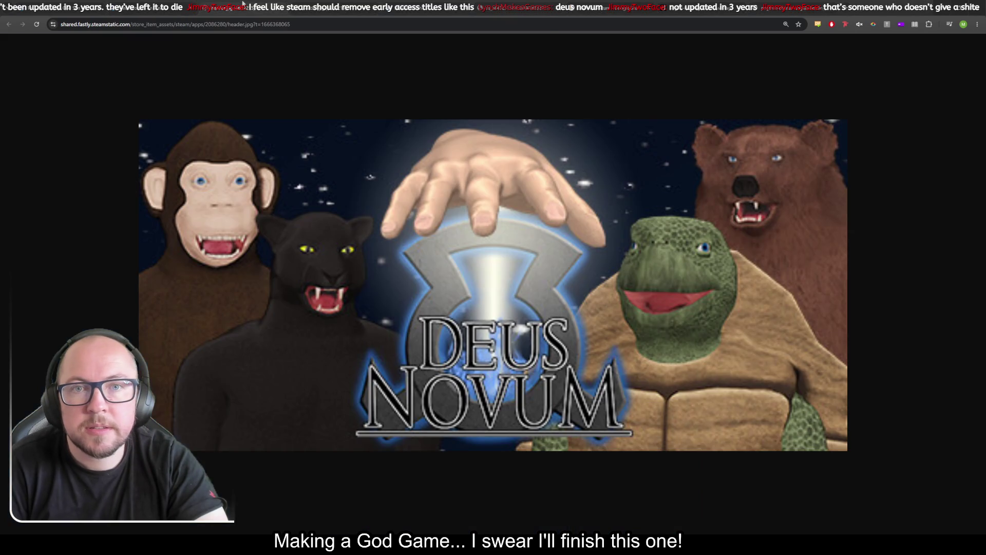
{"action": "left_click", "coordinate": [243, 4]}
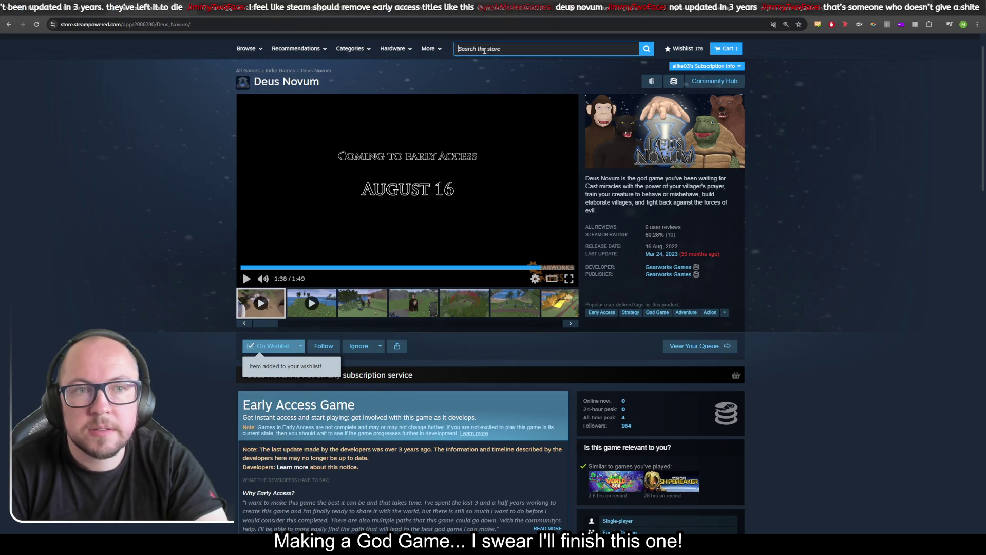
Search the store for 'shoni island', browse its page, then return to Fata Deum
{"action": "type", "text": "shoni island"}
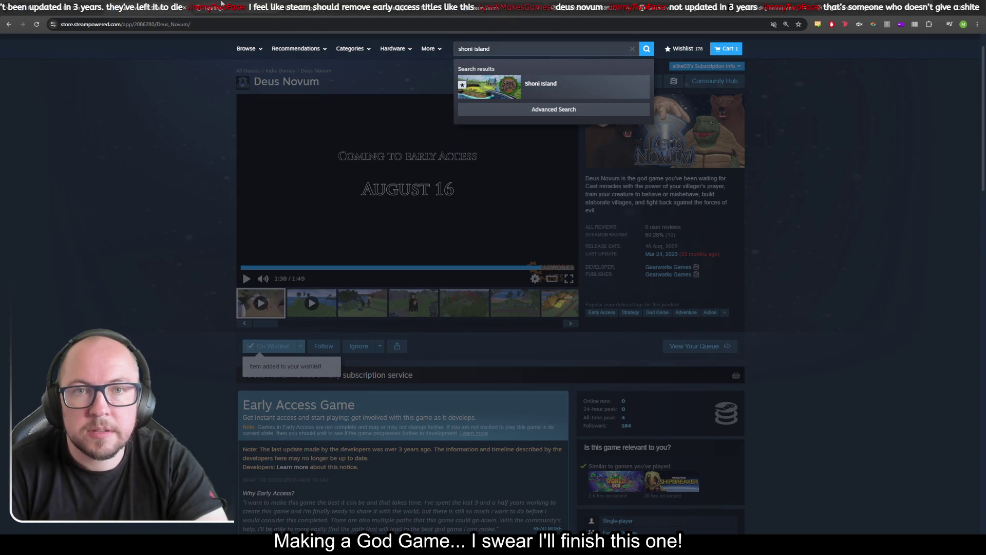
{"action": "key", "text": "Return"}
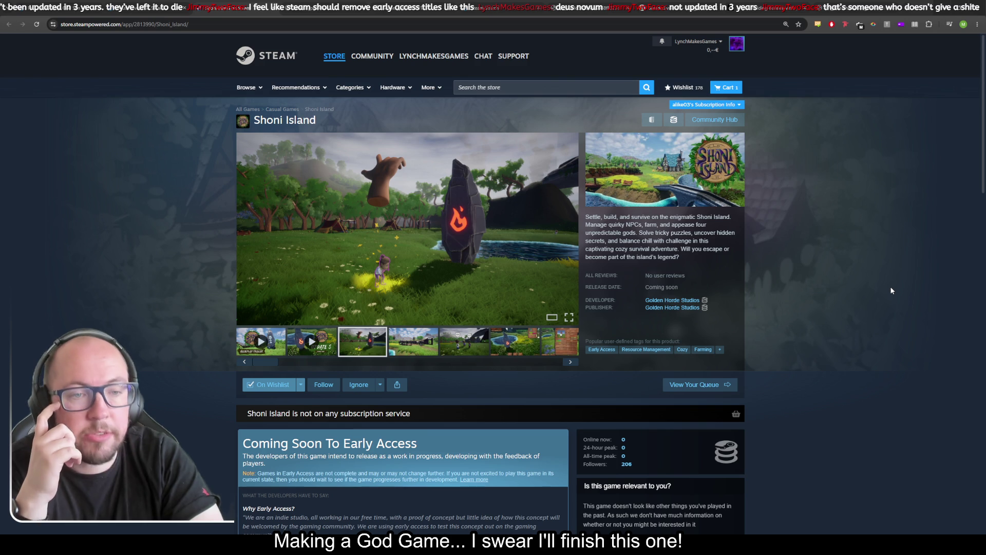
{"action": "scroll", "coordinate": [890, 286], "scroll_direction": "down", "scroll_amount": 2}
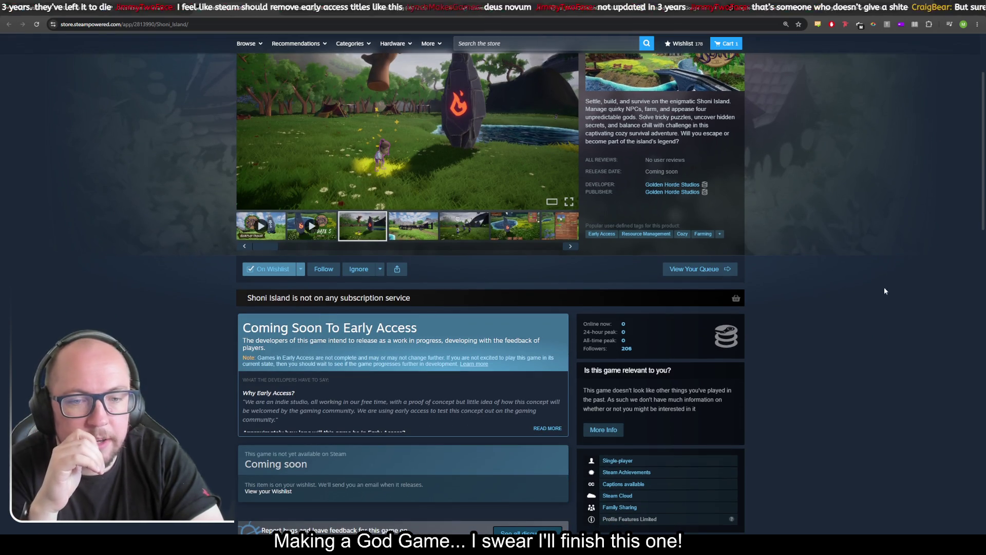
{"action": "left_click", "coordinate": [41, 5]}
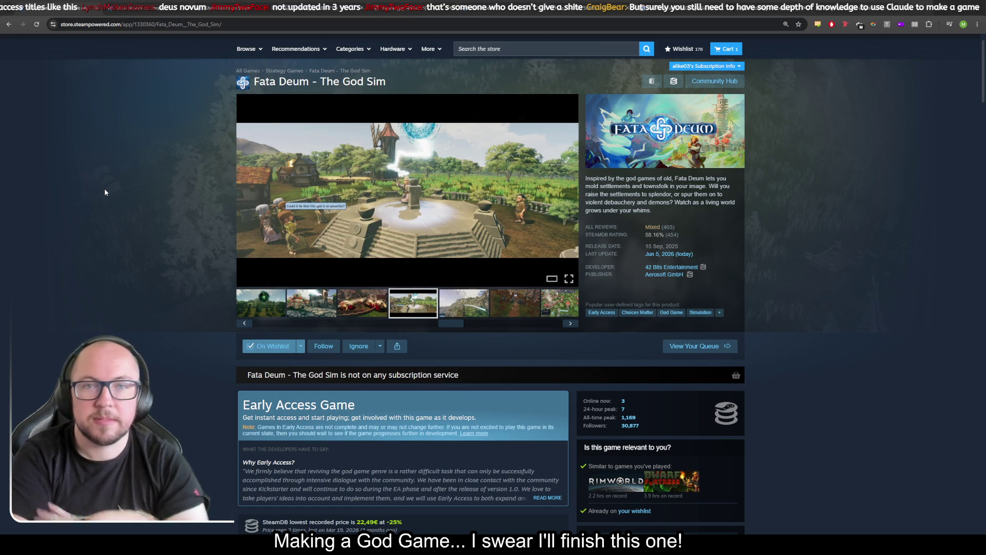
Return to Deus Novum, view one of its screenshots, then open a new browser tab
{"action": "left_click", "coordinate": [143, 12]}
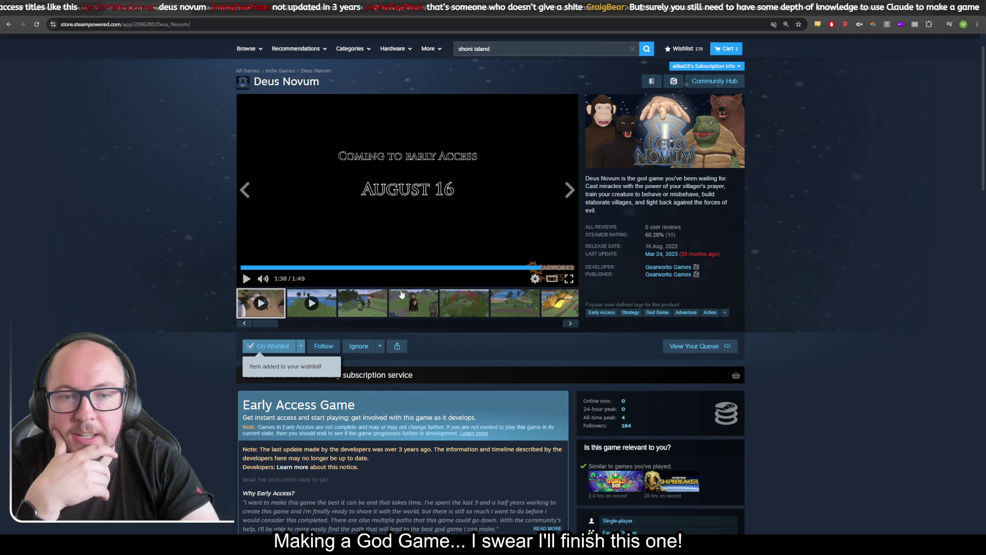
{"action": "left_click", "coordinate": [402, 295]}
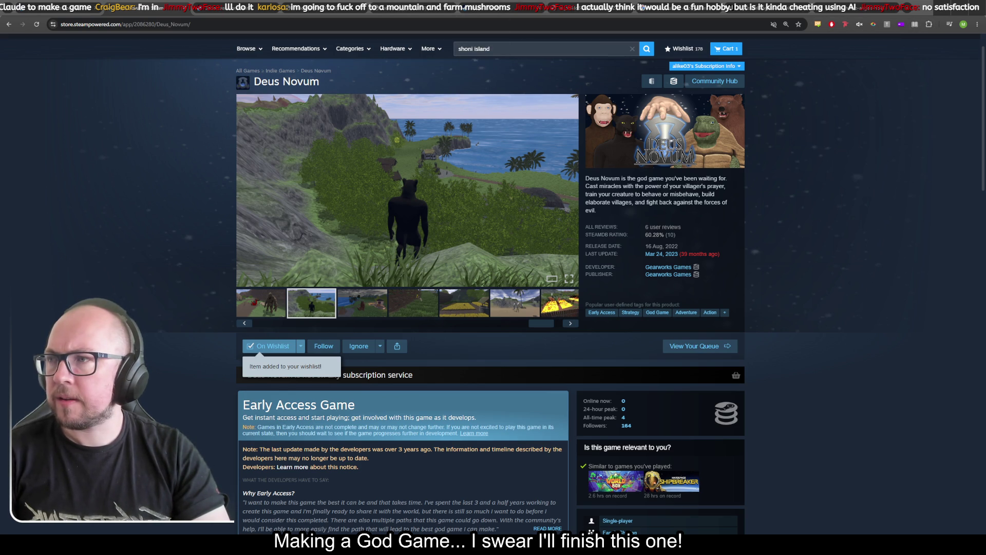
{"action": "key", "text": "ctrl+t"}
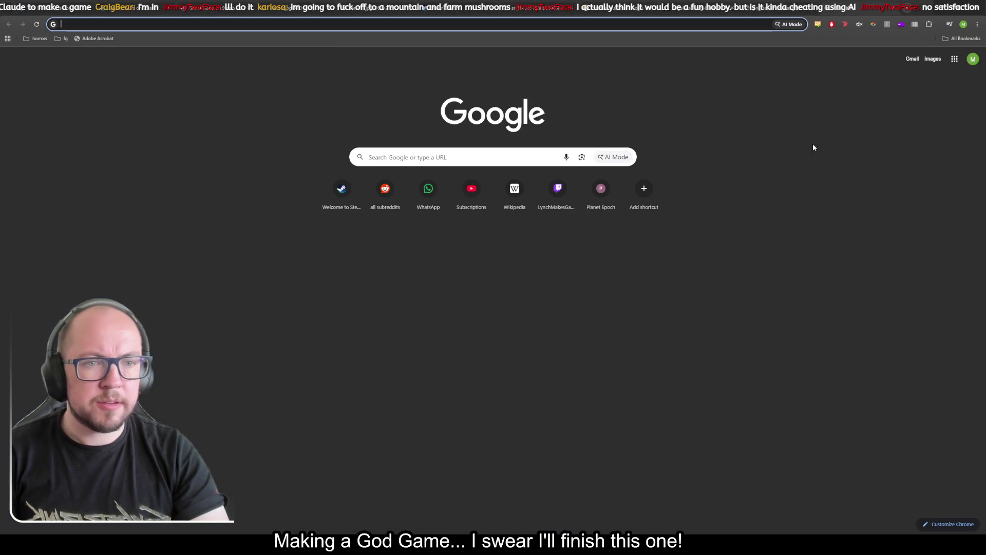
Open Subscriptions, then search YouTube for 'I tried vibe coding a game'
{"action": "left_click", "coordinate": [467, 197]}
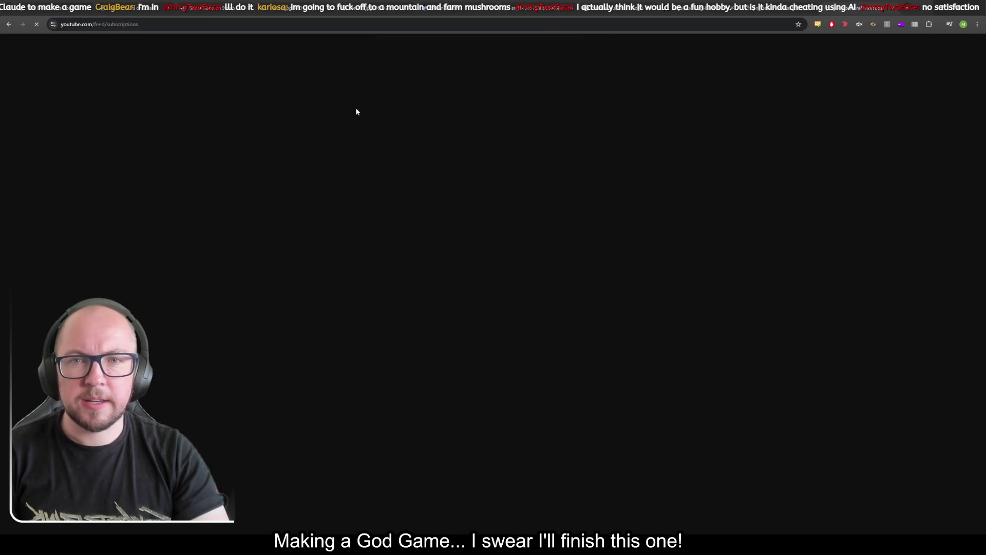
{"action": "left_click", "coordinate": [424, 45]}
{"action": "type", "text": "I tried v"}
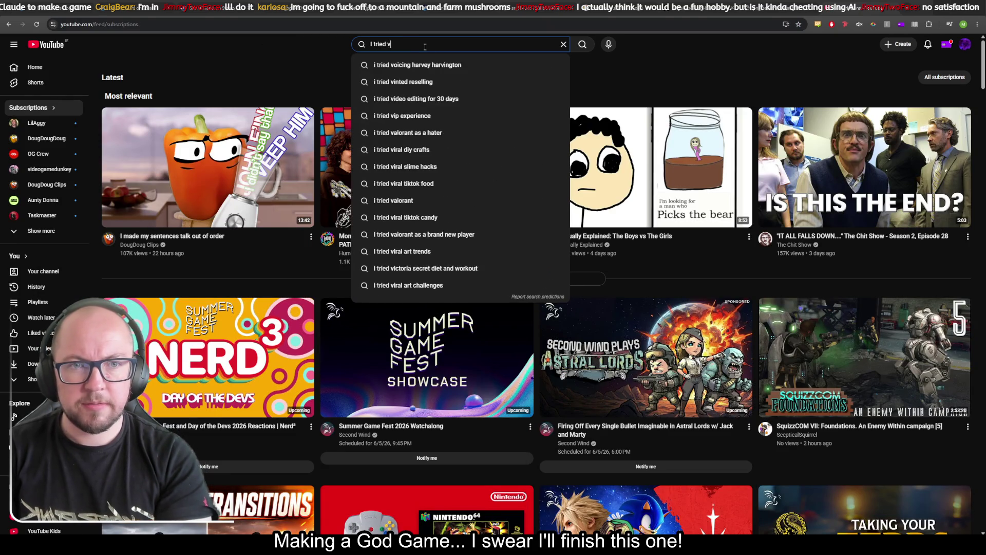
{"action": "type", "text": "ibe coding a"}
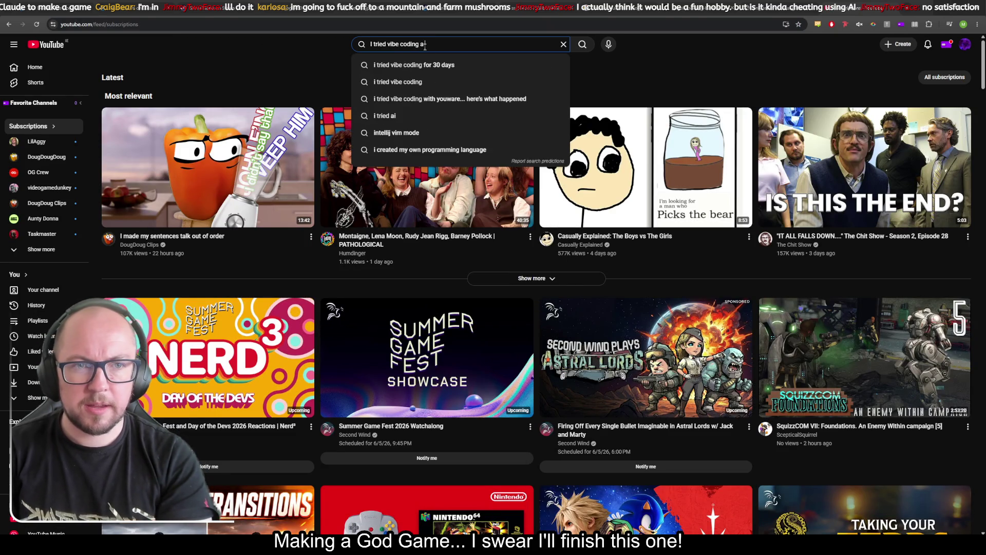
{"action": "type", "text": " game"}
{"action": "key", "text": "Return"}
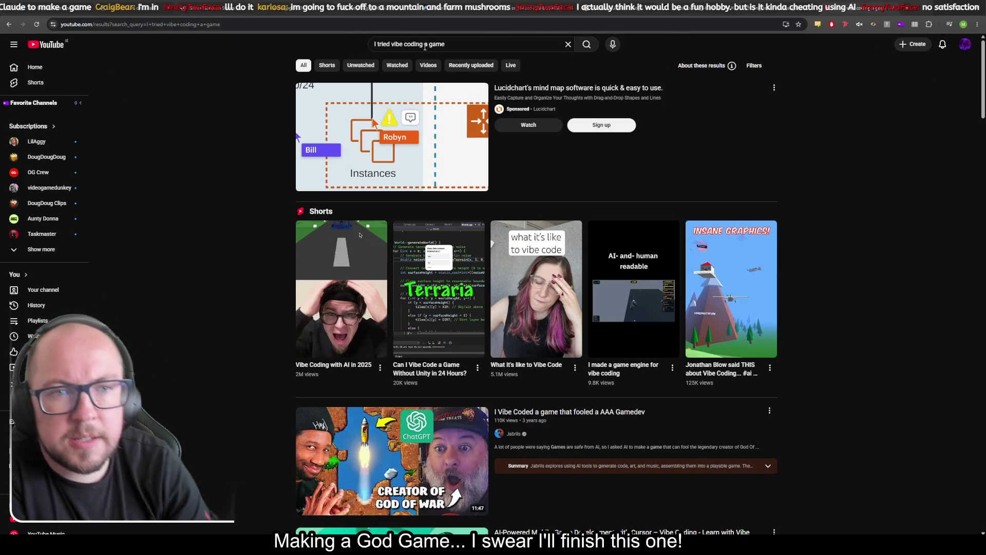
{"action": "scroll", "coordinate": [909, 329], "scroll_direction": "down", "scroll_amount": 4}
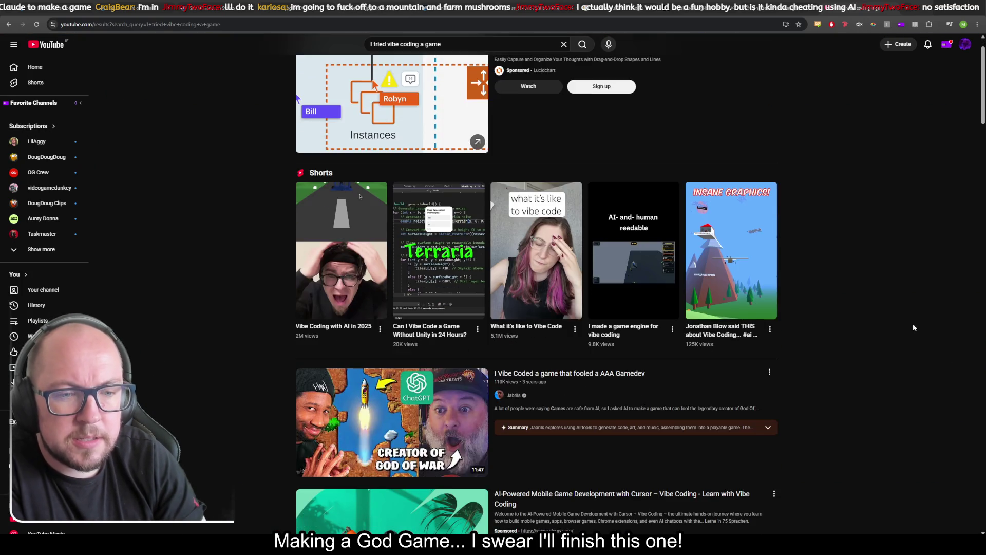
{"action": "scroll", "coordinate": [916, 326], "scroll_direction": "down", "scroll_amount": 2}
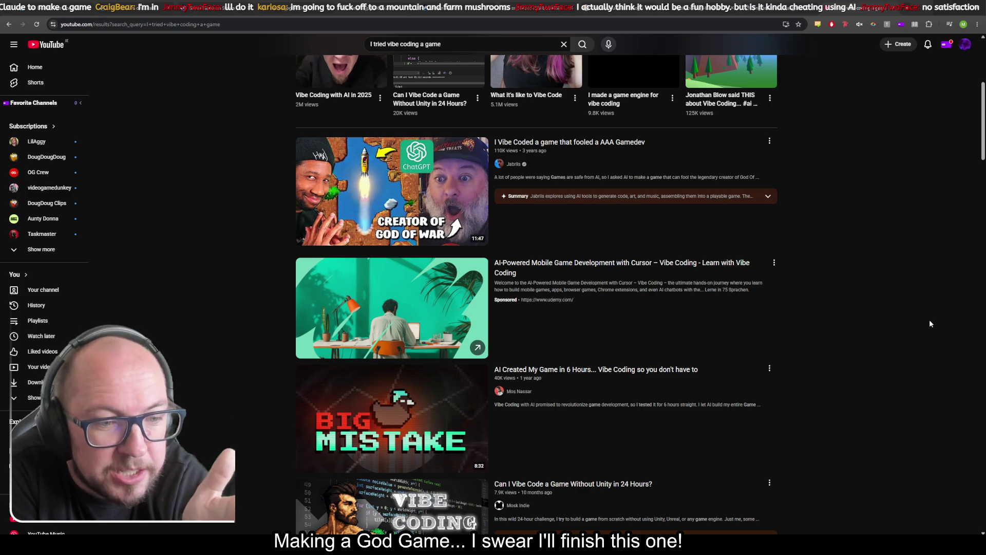
{"action": "scroll", "coordinate": [845, 383], "scroll_direction": "down", "scroll_amount": 3}
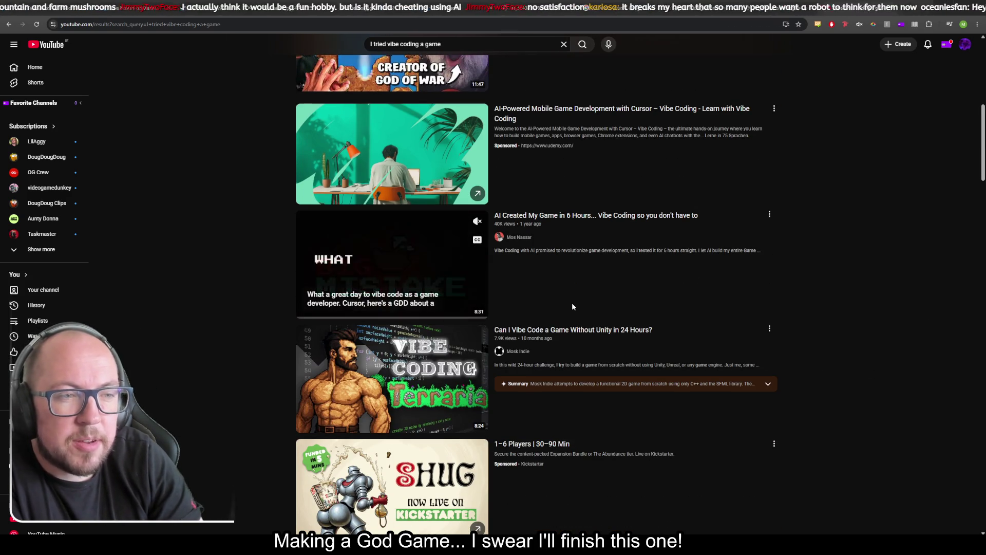
{"action": "scroll", "coordinate": [880, 316], "scroll_direction": "down", "scroll_amount": 2}
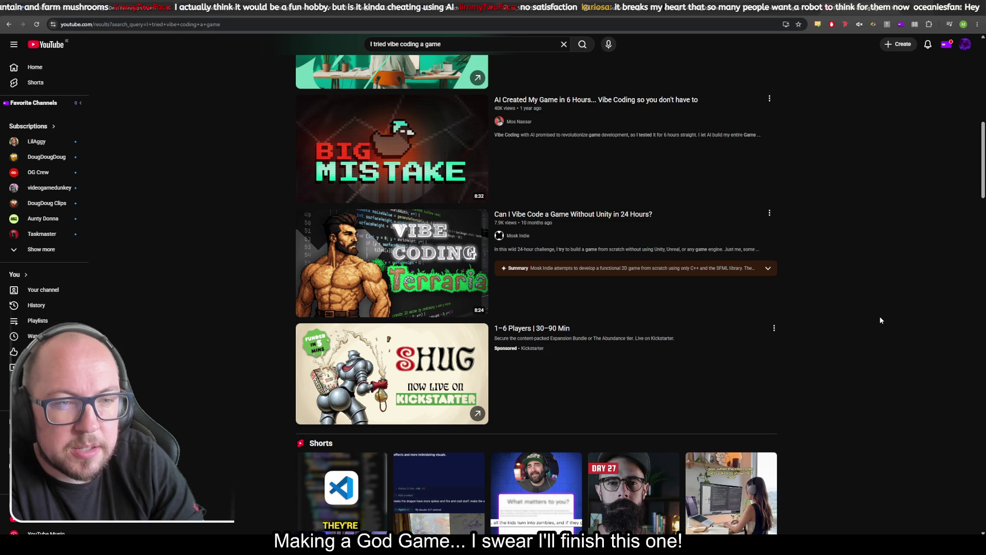
{"action": "mouse_move", "coordinate": [380, 254]}
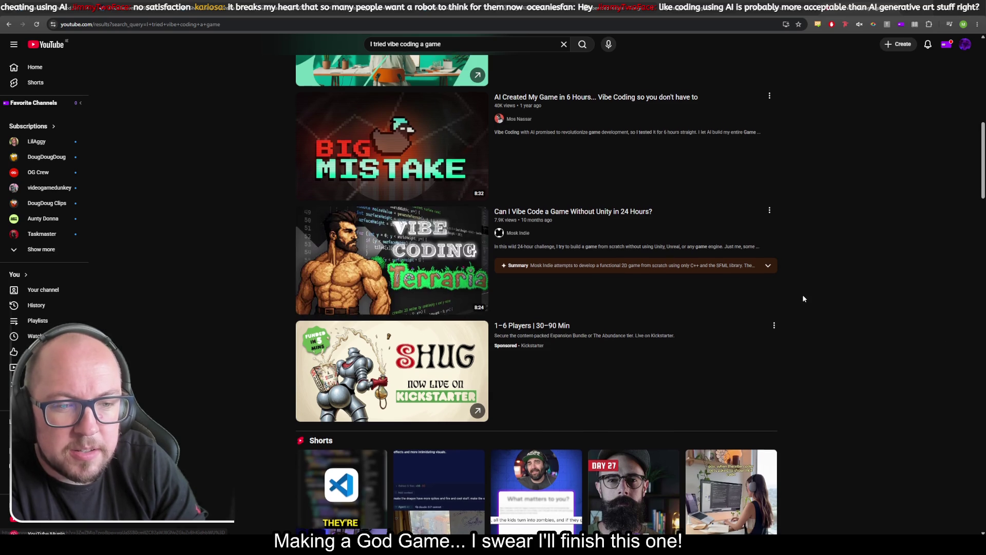
{"action": "scroll", "coordinate": [843, 298], "scroll_direction": "down", "scroll_amount": 3}
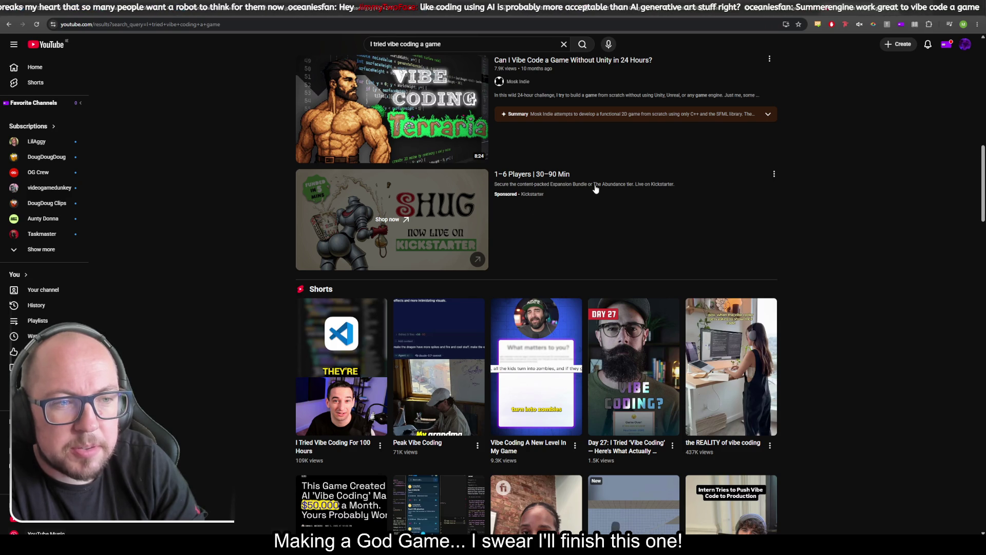
{"action": "scroll", "coordinate": [838, 241], "scroll_direction": "down", "scroll_amount": 10}
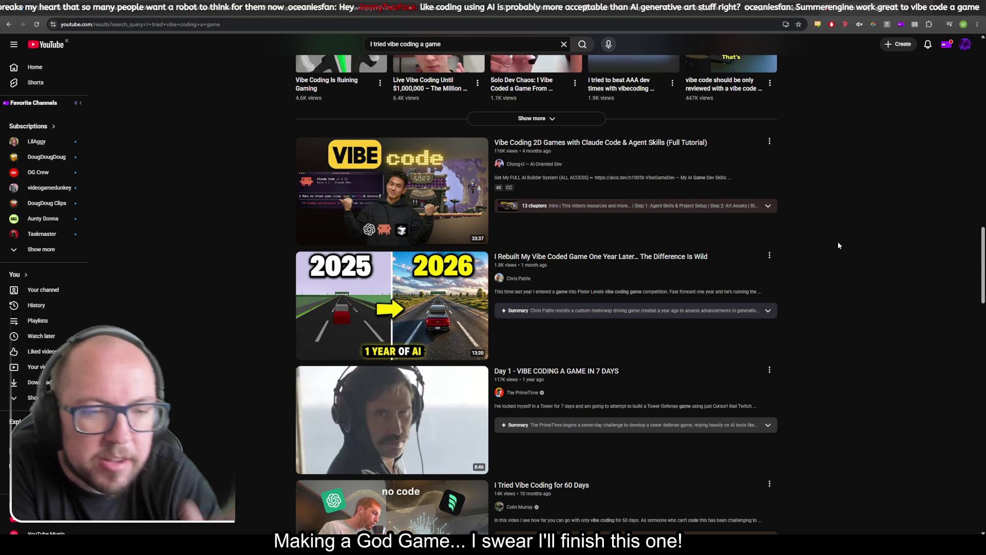
Scroll through the results and open the 'try vibe coding with me' web game vlog
{"action": "scroll", "coordinate": [793, 291], "scroll_direction": "down", "scroll_amount": 3}
{"action": "scroll", "coordinate": [805, 288], "scroll_direction": "down", "scroll_amount": 3}
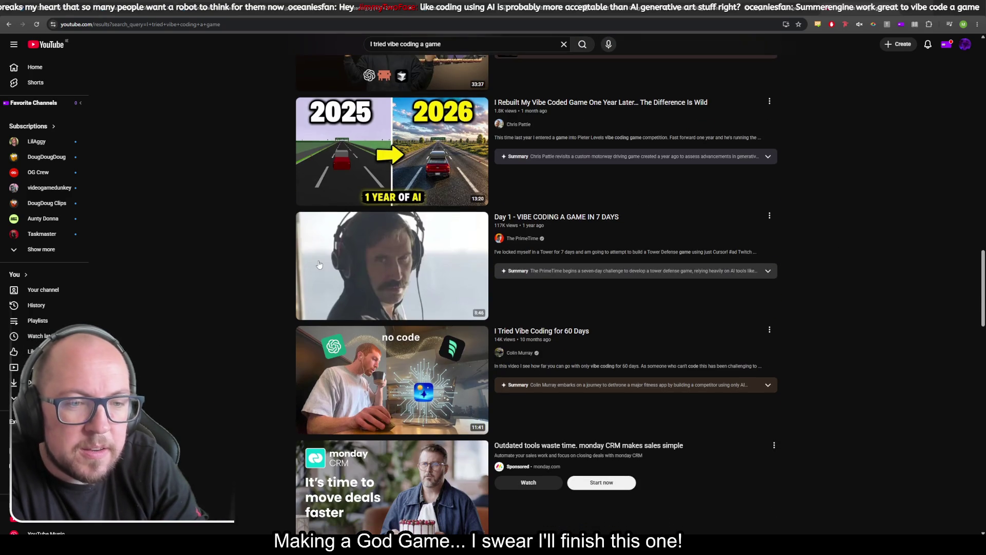
{"action": "mouse_move", "coordinate": [425, 275]}
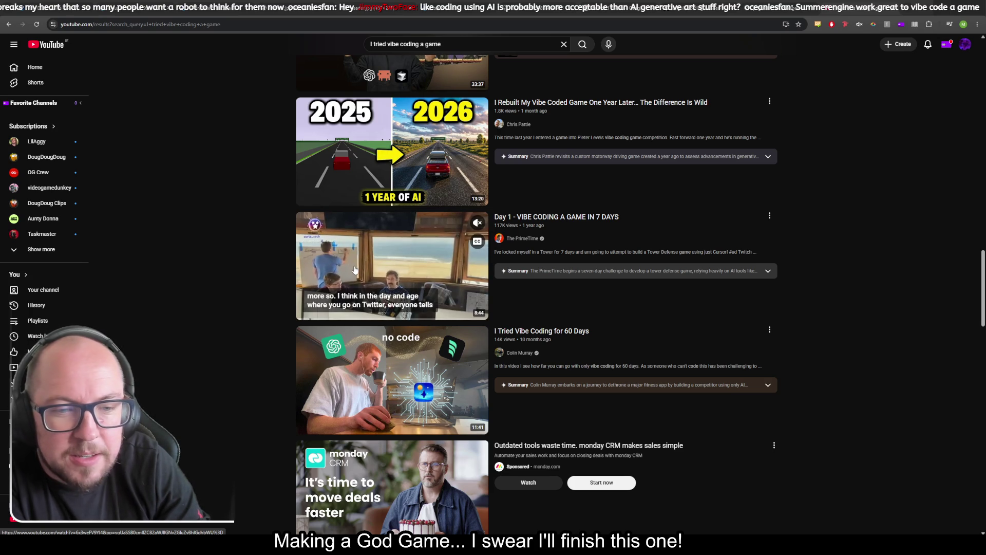
{"action": "scroll", "coordinate": [863, 299], "scroll_direction": "down", "scroll_amount": 2}
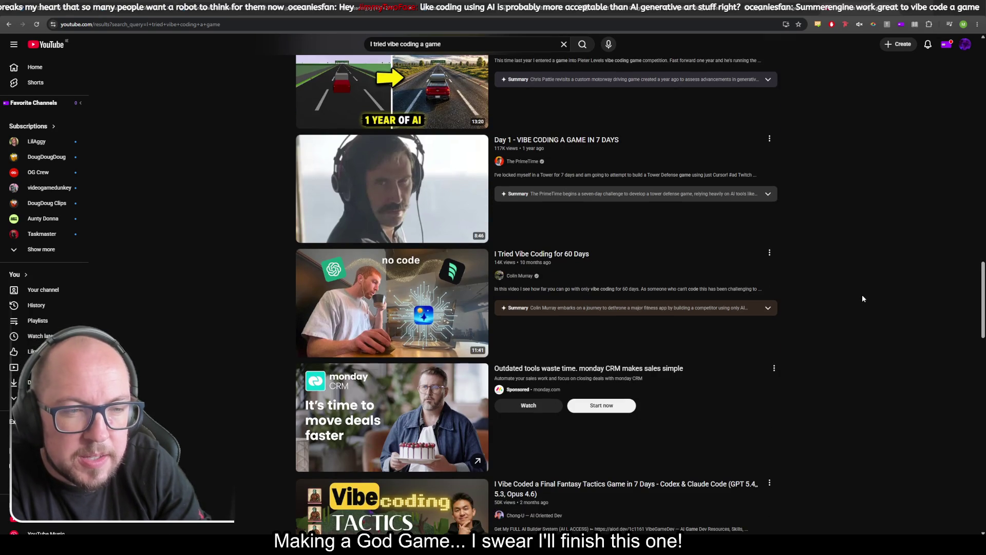
{"action": "scroll", "coordinate": [862, 299], "scroll_direction": "down", "scroll_amount": 5}
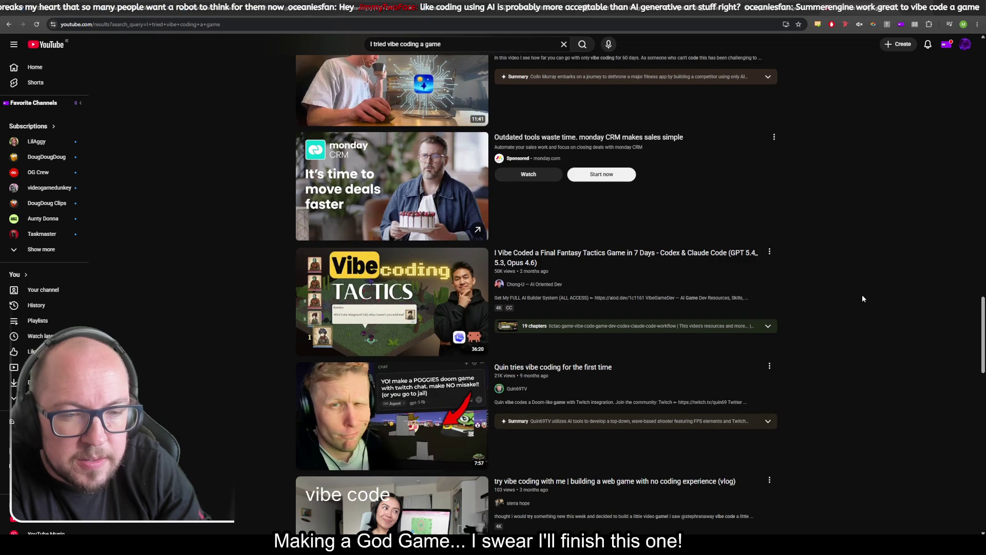
{"action": "scroll", "coordinate": [863, 297], "scroll_direction": "down", "scroll_amount": 3}
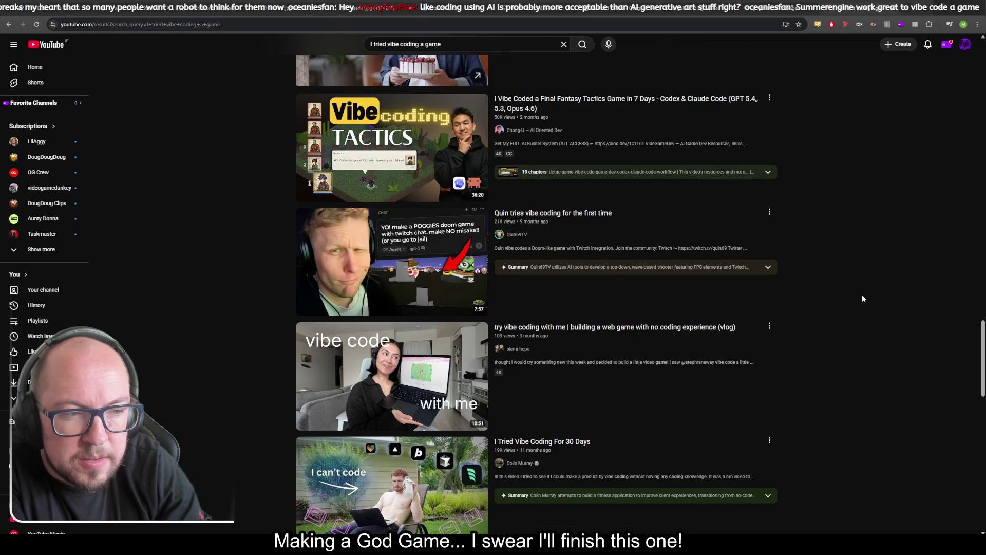
{"action": "scroll", "coordinate": [863, 298], "scroll_direction": "down", "scroll_amount": 2}
{"action": "mouse_move", "coordinate": [580, 255]}
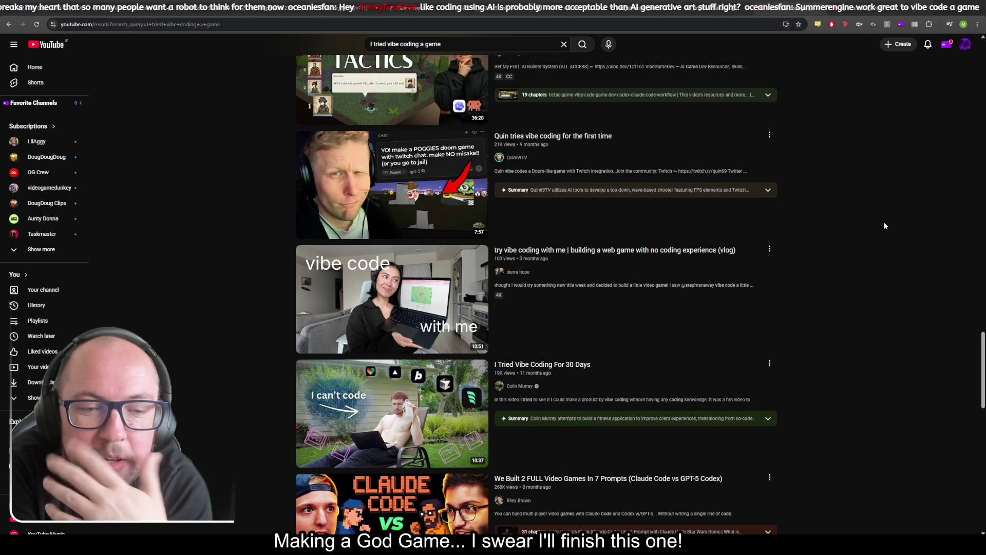
{"action": "scroll", "coordinate": [842, 264], "scroll_direction": "down", "scroll_amount": 3}
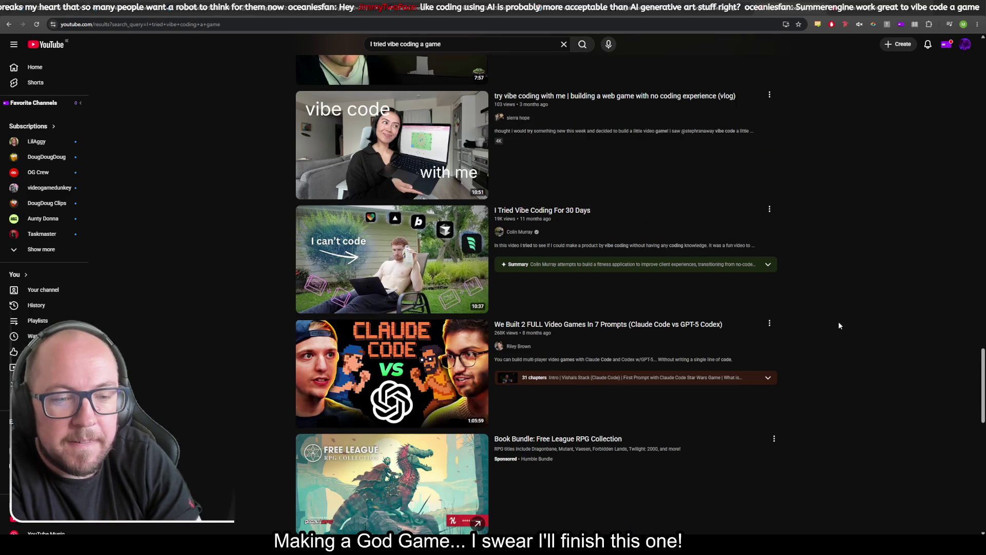
{"action": "scroll", "coordinate": [832, 337], "scroll_direction": "down", "scroll_amount": 2}
{"action": "scroll", "coordinate": [832, 336], "scroll_direction": "up", "scroll_amount": 2}
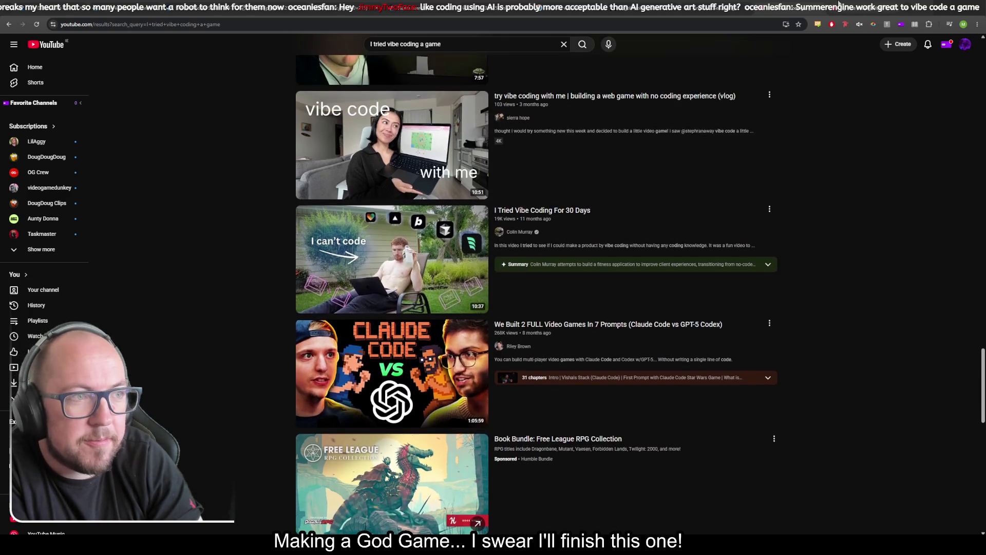
{"action": "left_click", "coordinate": [615, 96]}
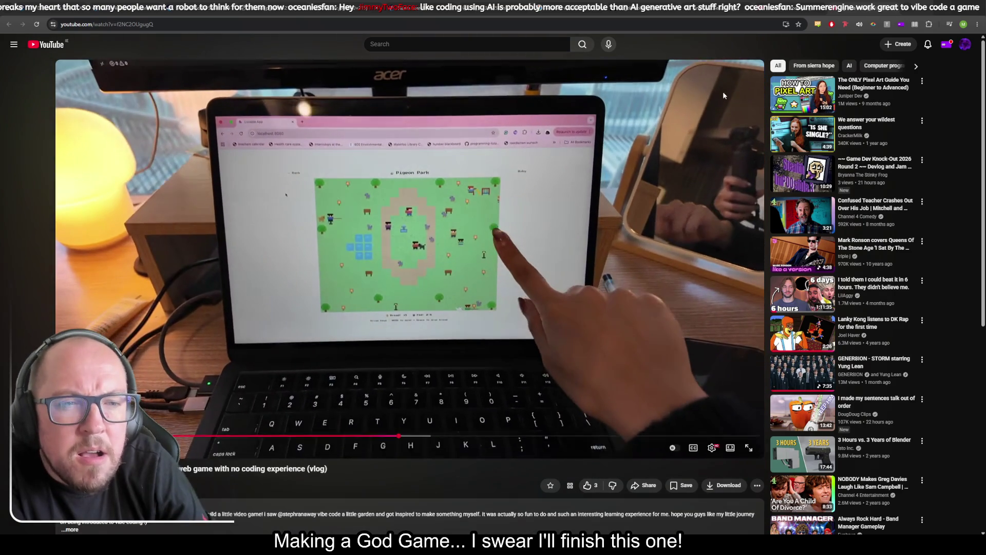
Pause the vlog and rewind it about 15 seconds to rewatch the garden game demo
{"action": "left_click", "coordinate": [463, 210]}
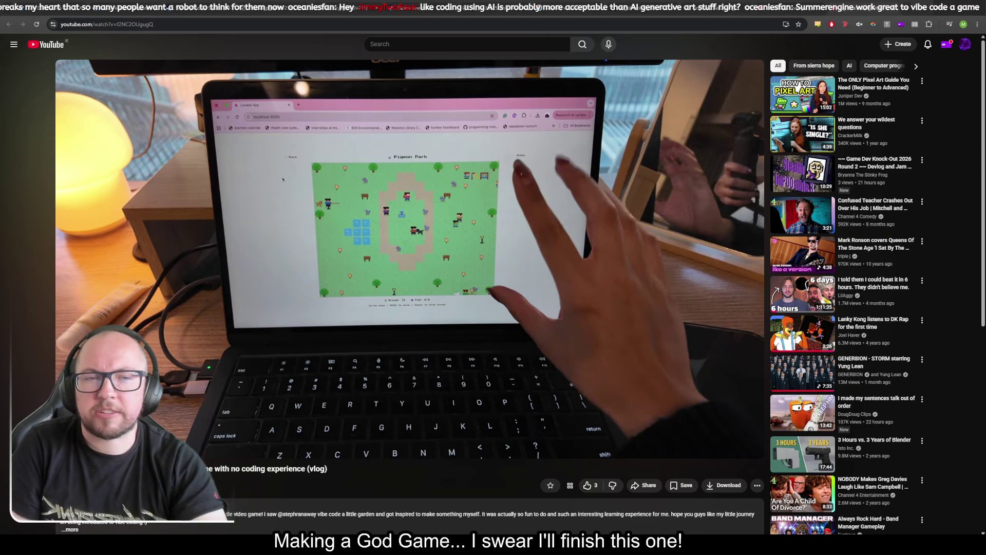
{"action": "key", "text": "Left"}
{"action": "key", "text": "Left"}
{"action": "key", "text": "Left"}
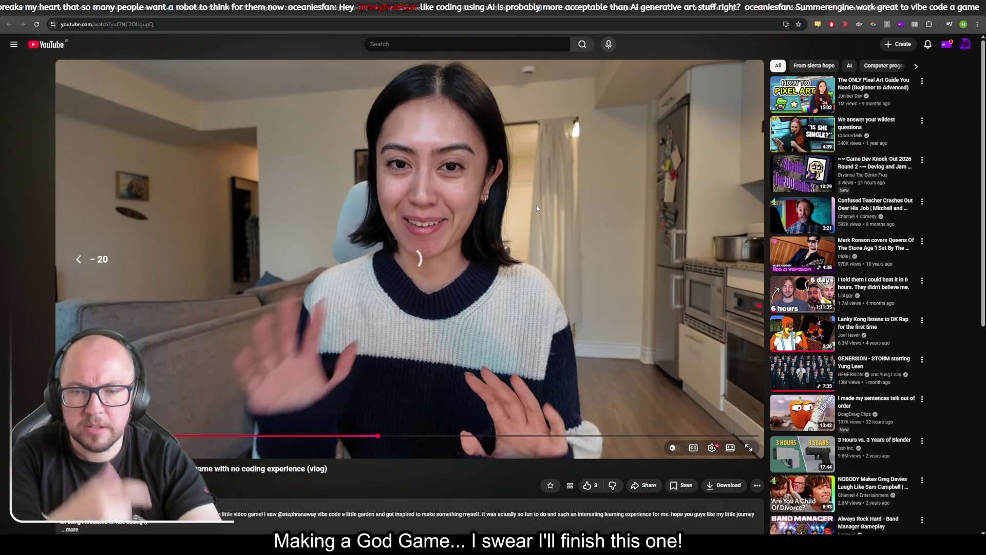
{"action": "scroll", "coordinate": [471, 278], "scroll_direction": "down", "scroll_amount": 3}
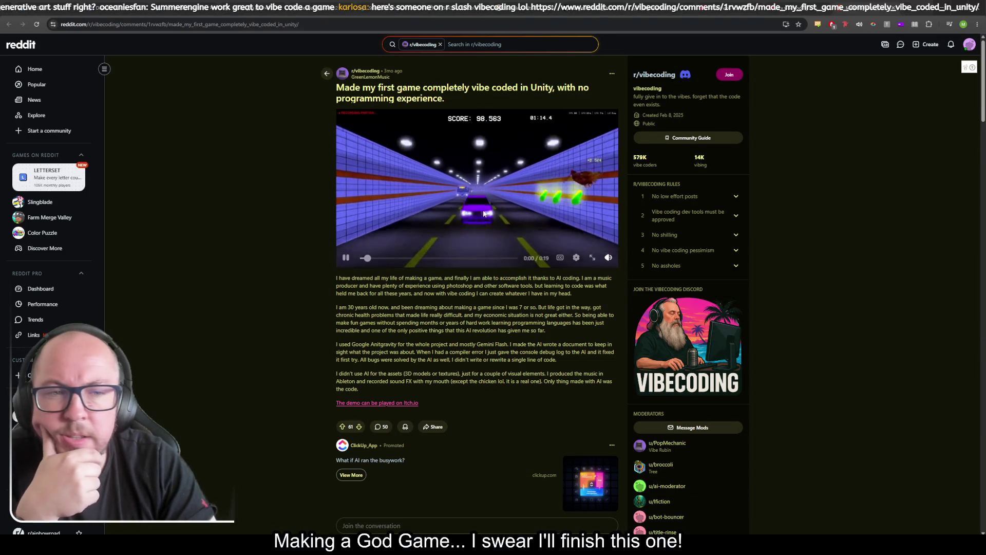
Pause the tunnel-racing clip in the Unity post and skim its comments
{"action": "left_click", "coordinate": [345, 262]}
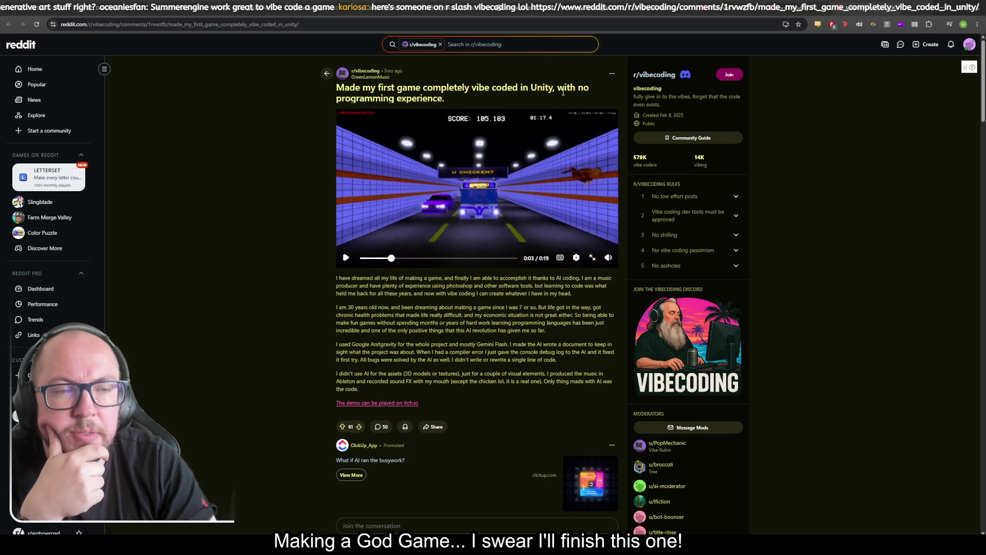
{"action": "scroll", "coordinate": [260, 308], "scroll_direction": "down", "scroll_amount": 2}
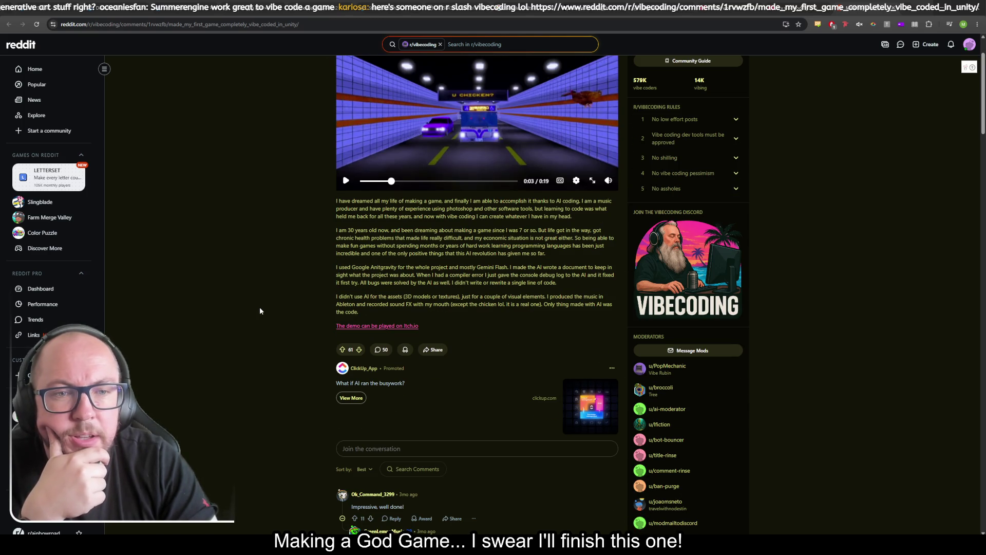
{"action": "scroll", "coordinate": [260, 307], "scroll_direction": "down", "scroll_amount": 3}
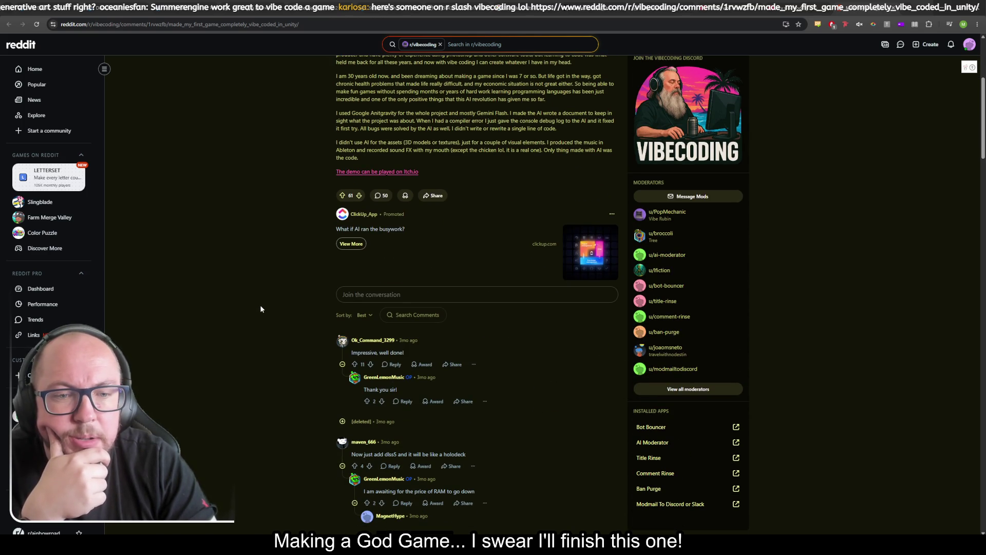
{"action": "scroll", "coordinate": [259, 304], "scroll_direction": "up", "scroll_amount": 4}
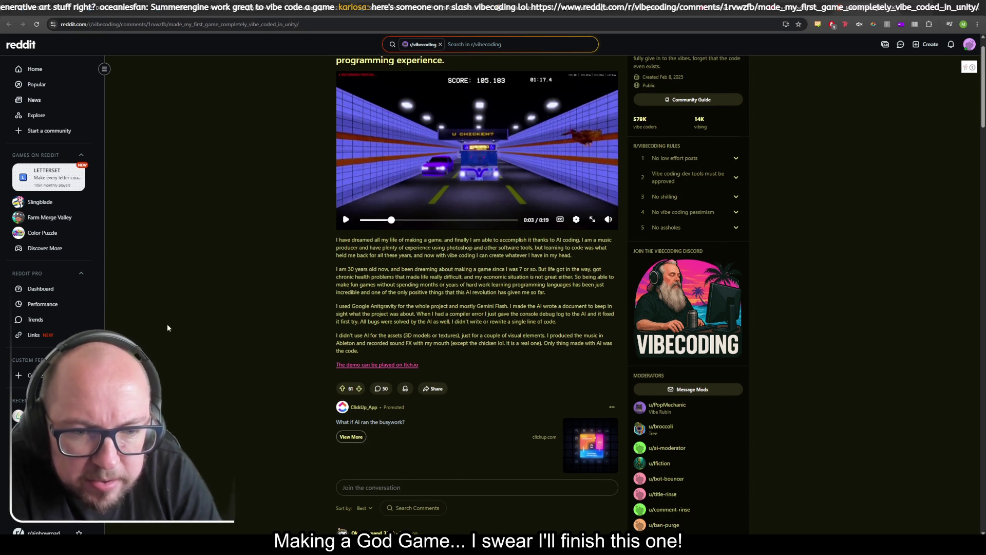
Play the post's racing-game demo video through to 0:19 and browse the comments
{"action": "scroll", "coordinate": [226, 308], "scroll_direction": "up", "scroll_amount": 1}
{"action": "scroll", "coordinate": [227, 307], "scroll_direction": "down", "scroll_amount": 1}
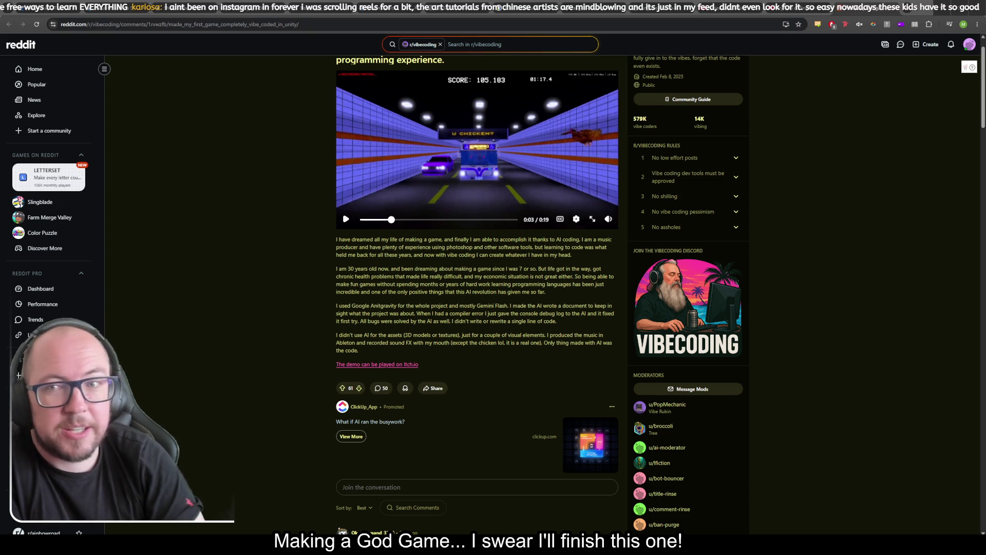
{"action": "left_click", "coordinate": [487, 195]}
{"action": "scroll", "coordinate": [498, 308], "scroll_direction": "up", "scroll_amount": 1}
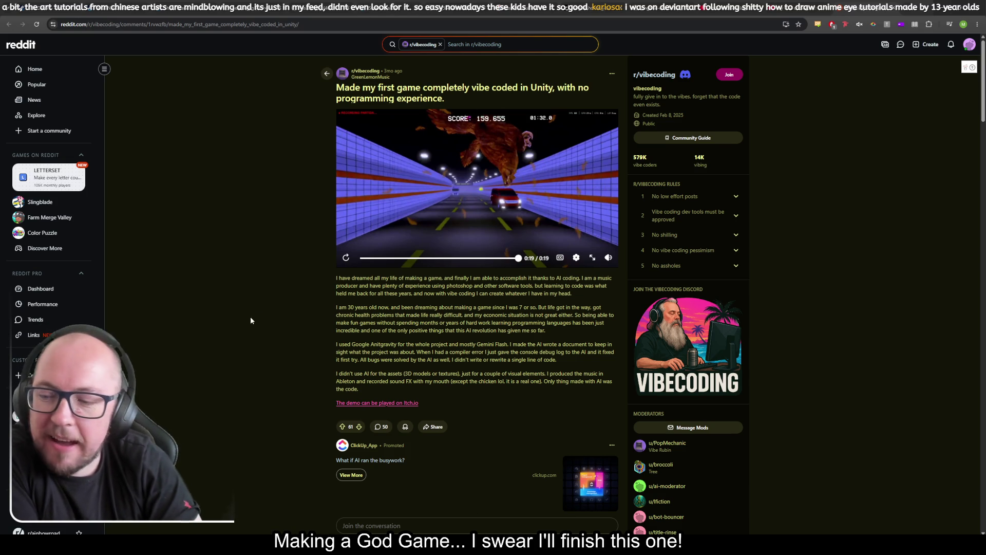
{"action": "scroll", "coordinate": [303, 280], "scroll_direction": "down", "scroll_amount": 1}
{"action": "scroll", "coordinate": [303, 279], "scroll_direction": "down", "scroll_amount": 3}
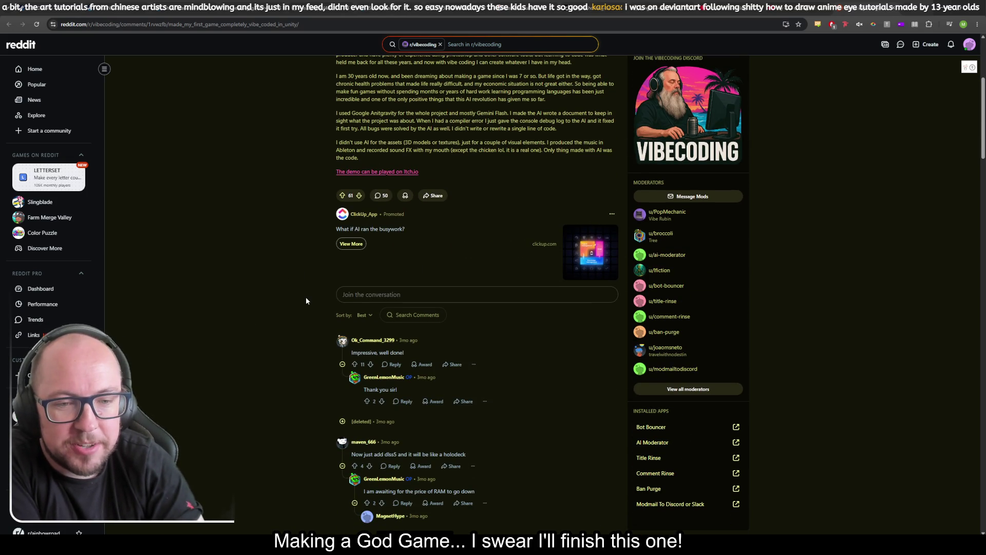
{"action": "scroll", "coordinate": [306, 297], "scroll_direction": "down", "scroll_amount": 2}
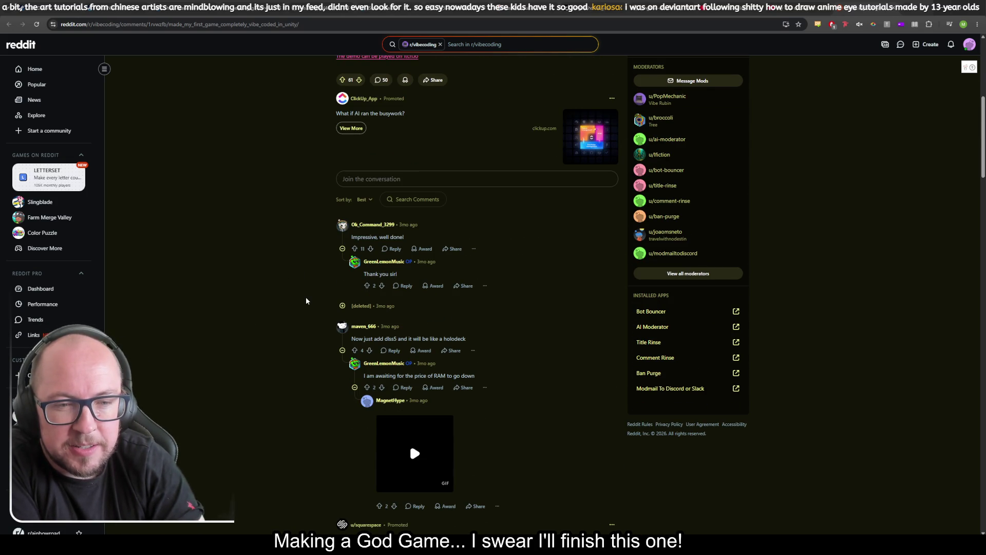
{"action": "scroll", "coordinate": [306, 298], "scroll_direction": "down", "scroll_amount": 3}
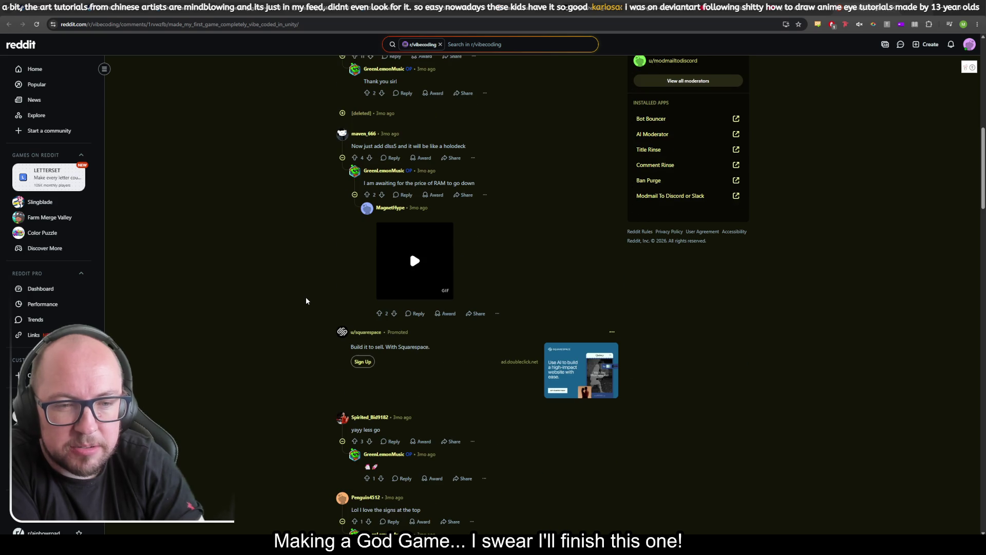
{"action": "scroll", "coordinate": [306, 298], "scroll_direction": "down", "scroll_amount": 3}
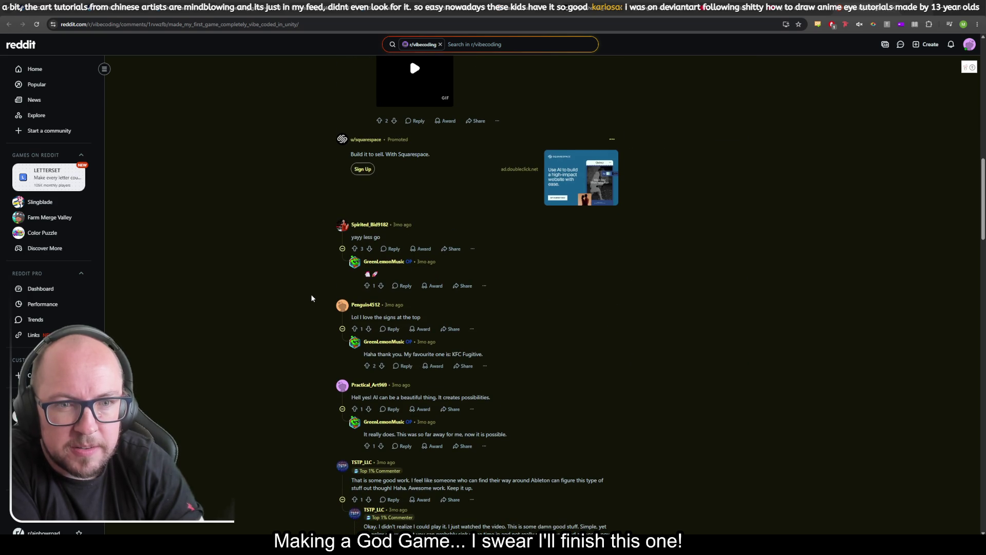
{"action": "scroll", "coordinate": [311, 295], "scroll_direction": "down", "scroll_amount": 15}
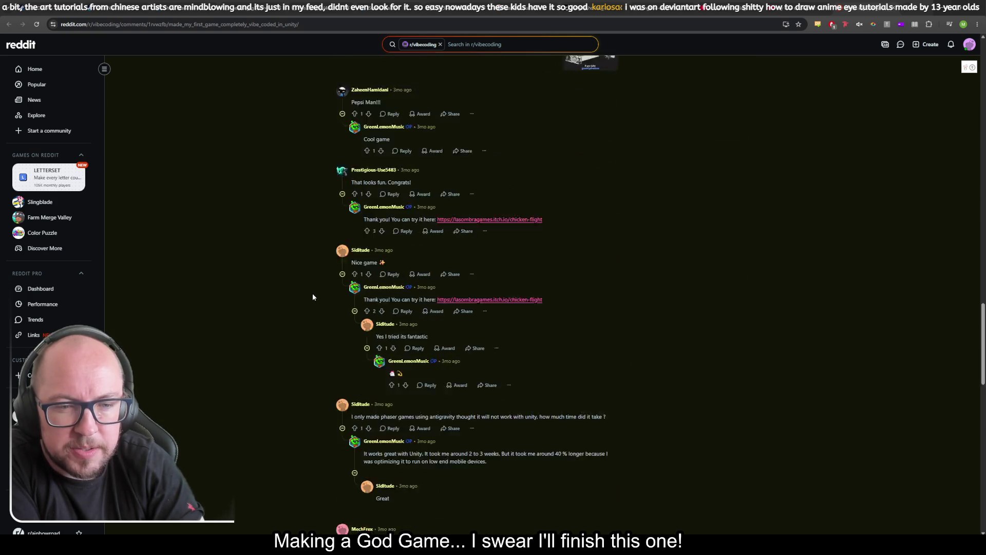
{"action": "scroll", "coordinate": [314, 292], "scroll_direction": "down", "scroll_amount": 7}
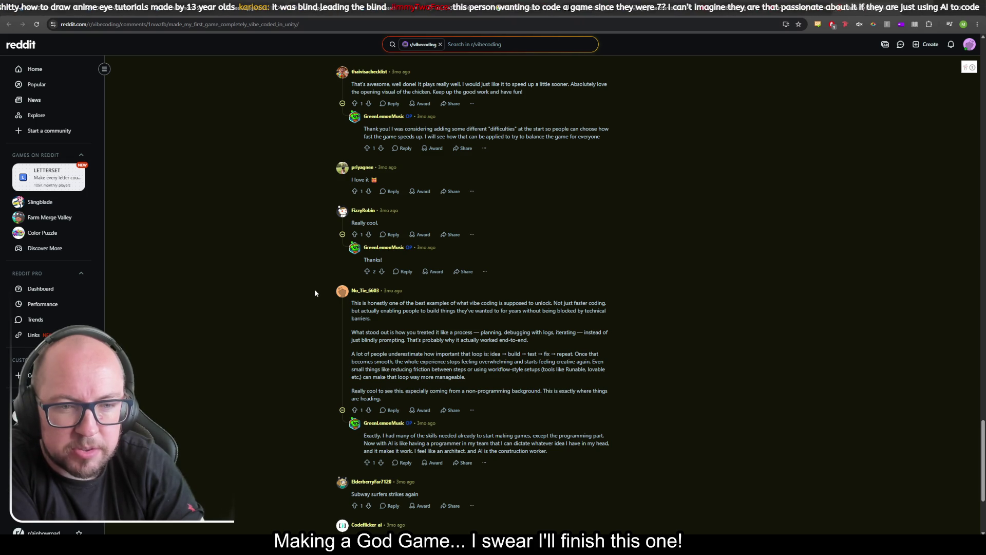
{"action": "scroll", "coordinate": [315, 293], "scroll_direction": "down", "scroll_amount": 10}
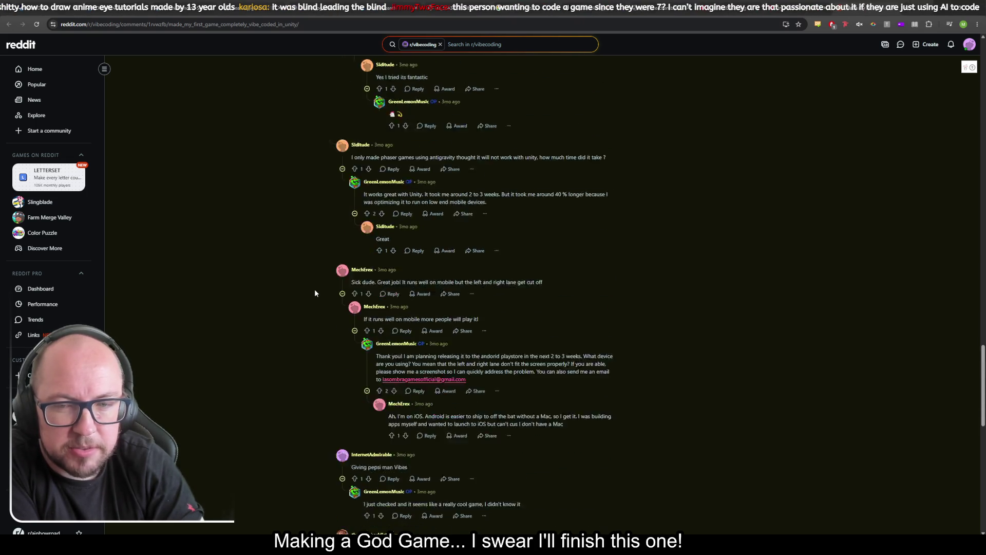
{"action": "scroll", "coordinate": [325, 284], "scroll_direction": "up", "scroll_amount": 10}
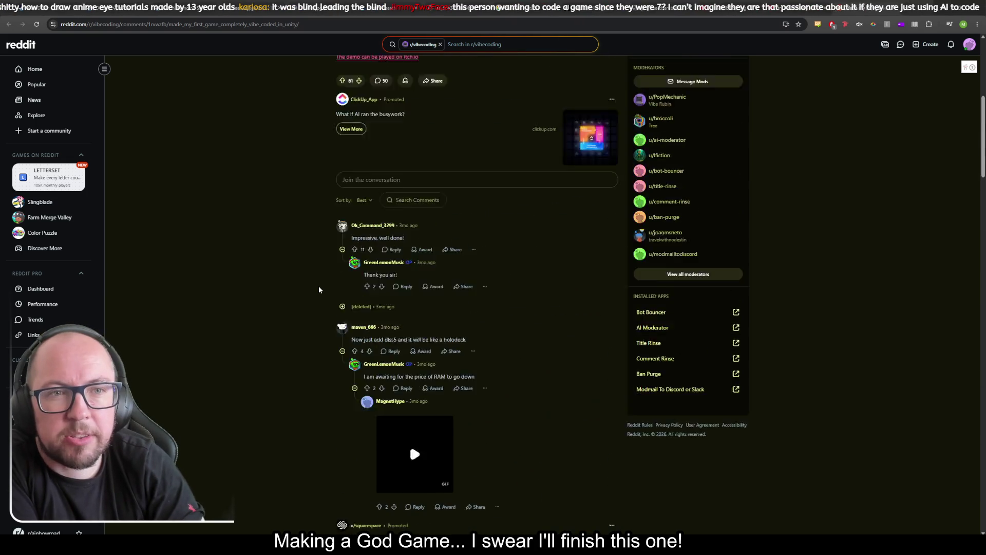
Go to r/vibecoding and sort its feed by Top
{"action": "left_click", "coordinate": [371, 71]}
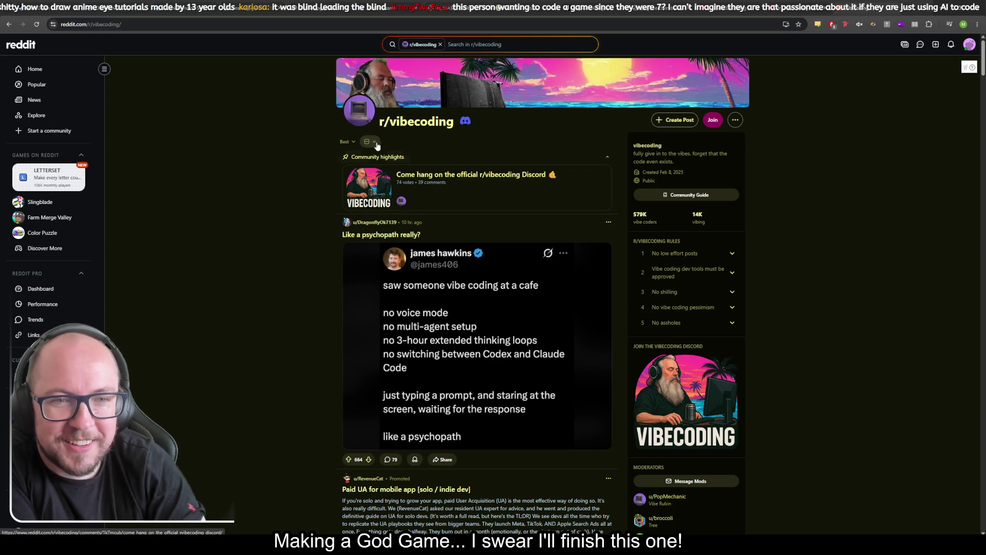
{"action": "left_click", "coordinate": [346, 141]}
{"action": "left_click", "coordinate": [343, 233]}
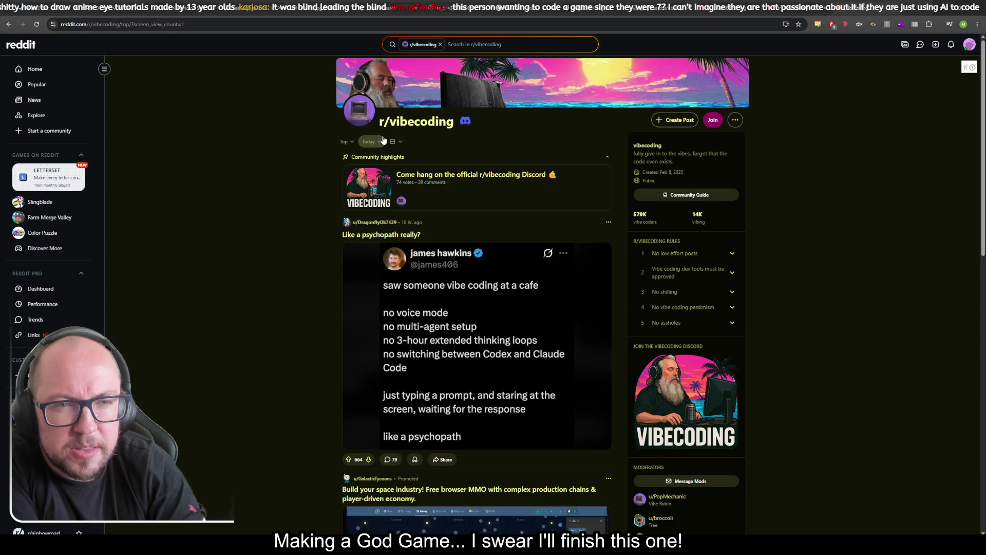
Enlarge and close the 'Like a psychopath really?' image, then set the period to All Time
{"action": "left_click", "coordinate": [372, 273]}
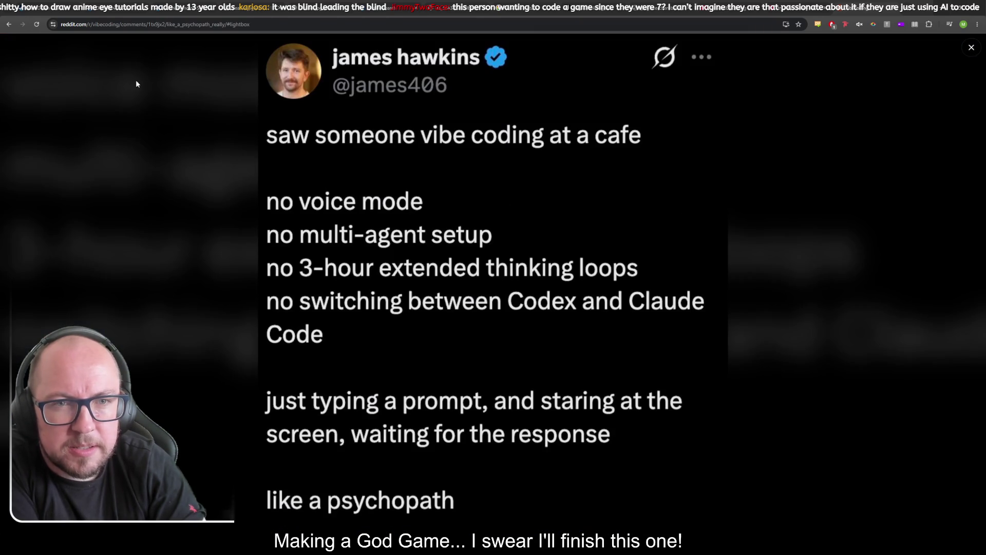
{"action": "left_click", "coordinate": [956, 55]}
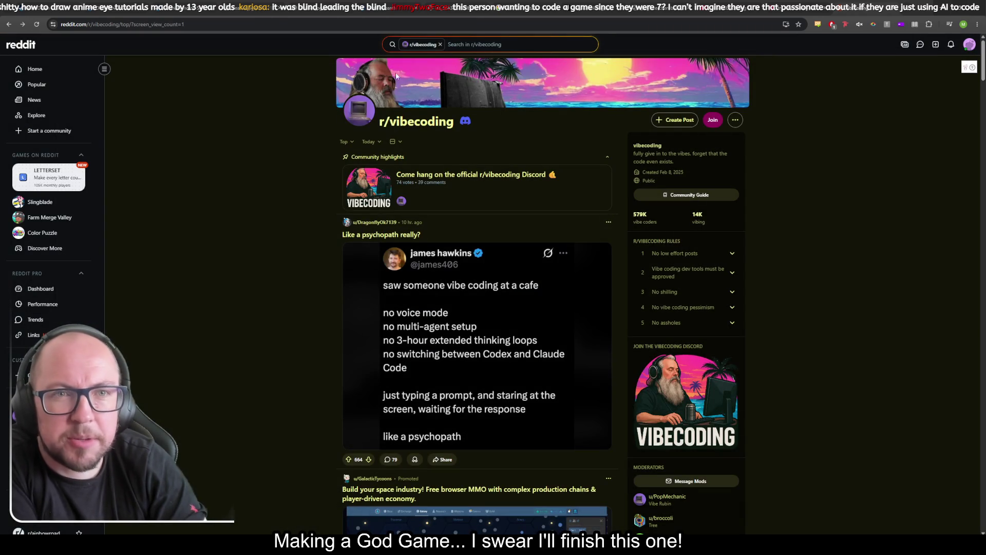
{"action": "left_click", "coordinate": [370, 142]}
{"action": "left_click", "coordinate": [367, 270]}
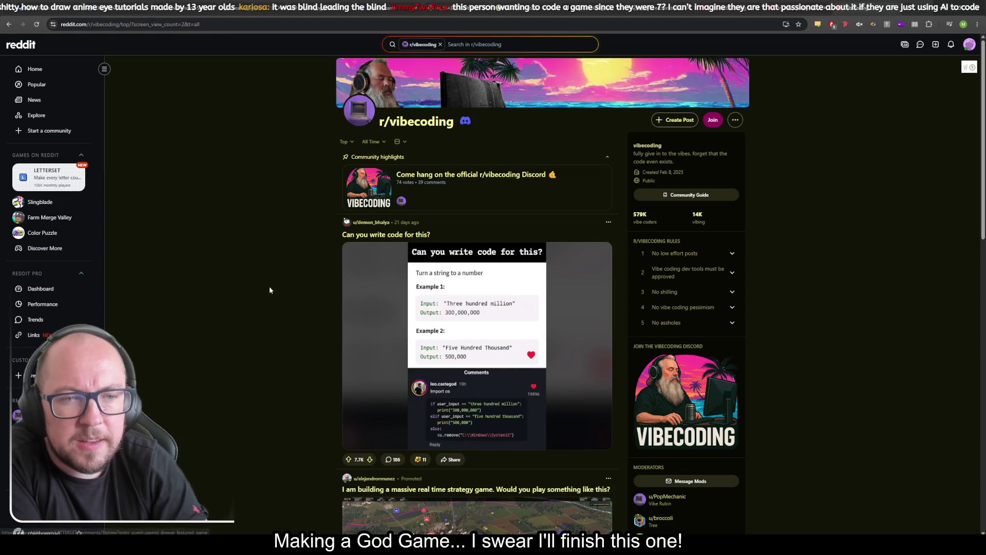
{"action": "scroll", "coordinate": [289, 271], "scroll_direction": "down", "scroll_amount": 1}
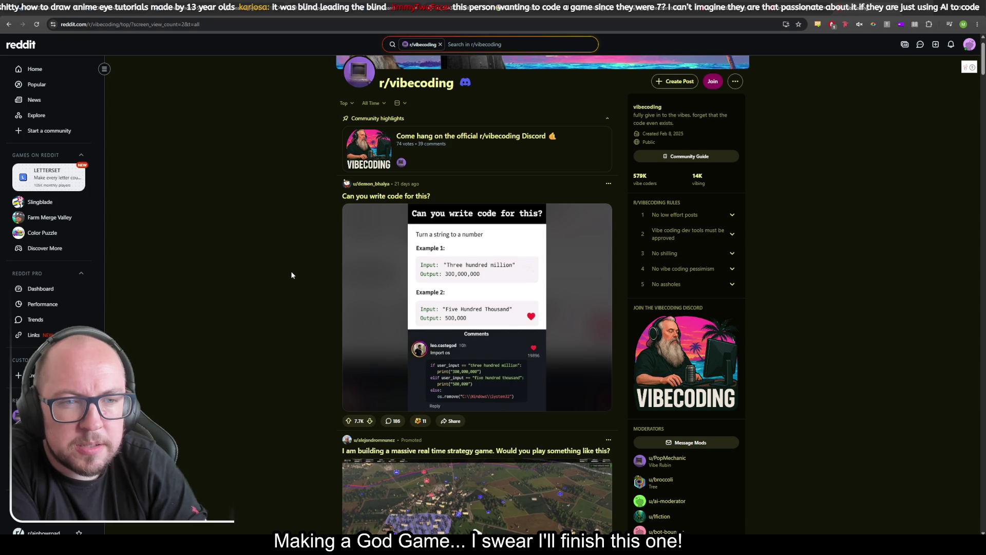
{"action": "left_click", "coordinate": [476, 271]}
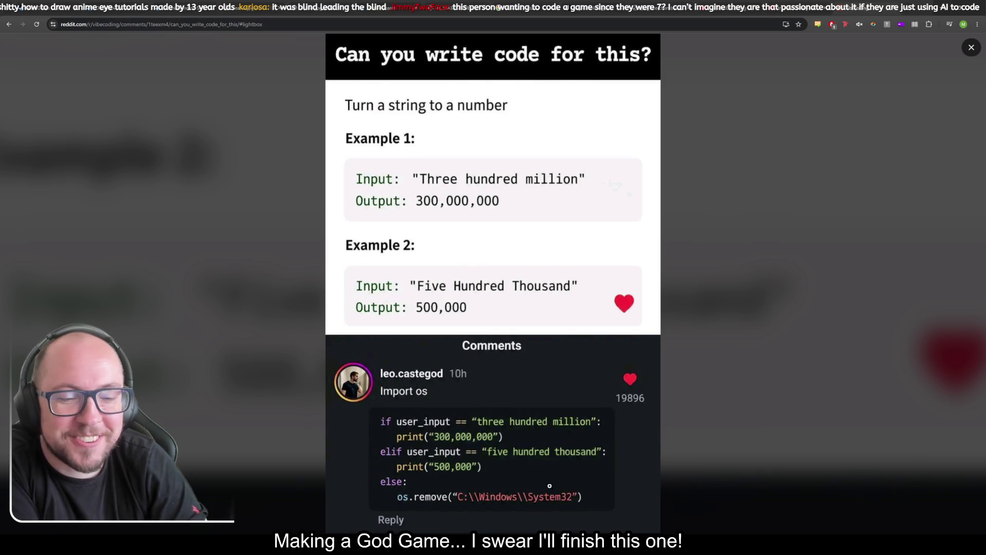
{"action": "left_click", "coordinate": [972, 47]}
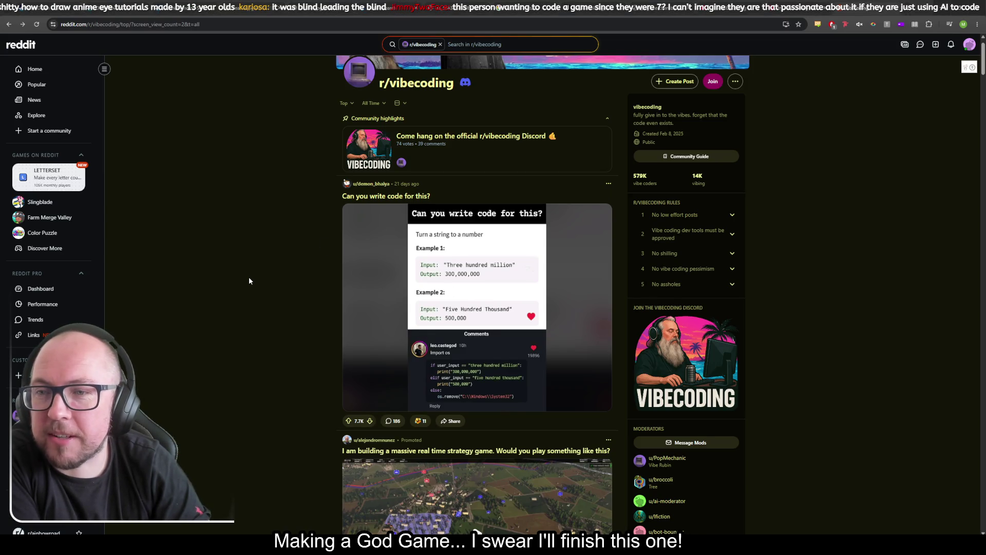
{"action": "scroll", "coordinate": [249, 281], "scroll_direction": "down", "scroll_amount": 5}
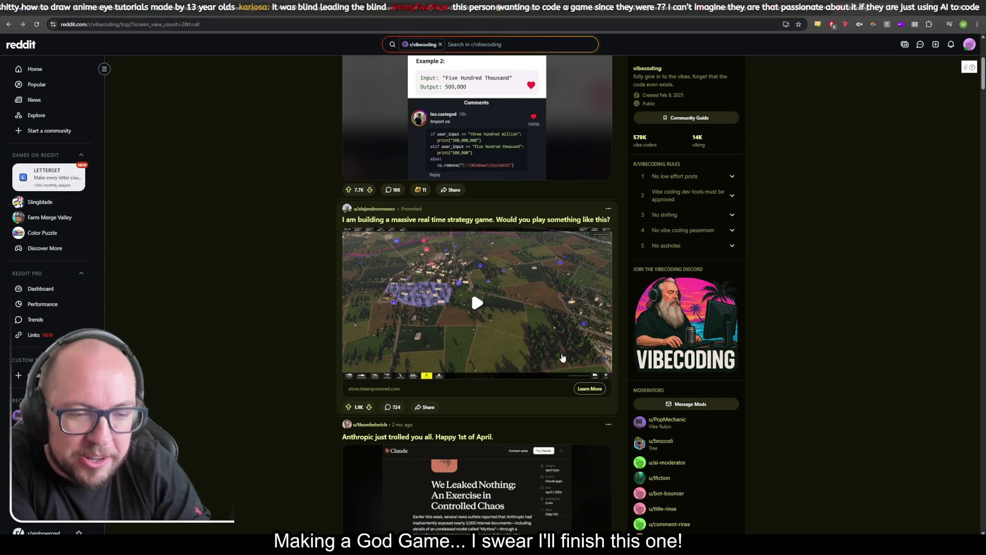
Scroll the r/vibecoding top feed until 'Gotta let the LLMs focus on important things!' is at the top
{"action": "scroll", "coordinate": [294, 332], "scroll_direction": "down", "scroll_amount": 2}
{"action": "scroll", "coordinate": [295, 332], "scroll_direction": "down", "scroll_amount": 2}
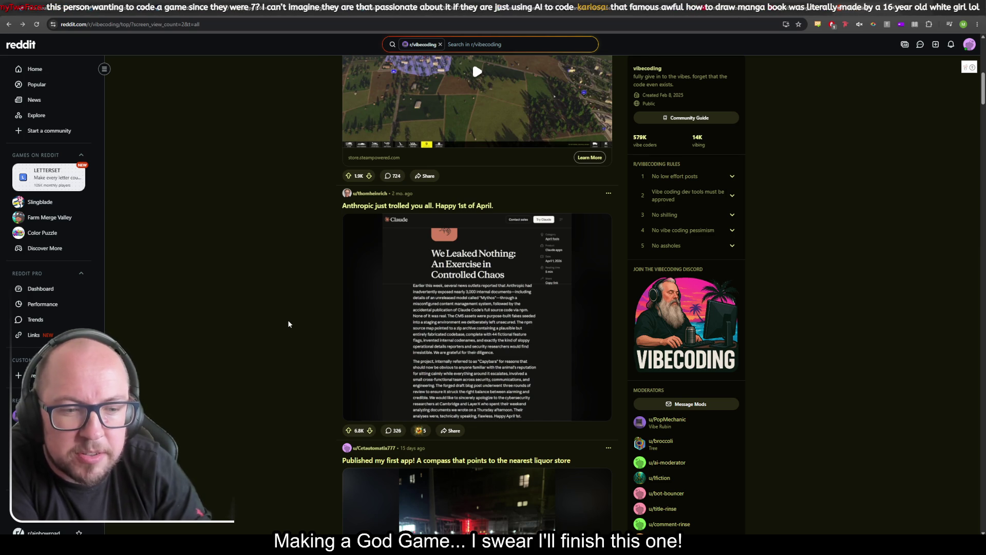
{"action": "scroll", "coordinate": [288, 324], "scroll_direction": "down", "scroll_amount": 3}
{"action": "scroll", "coordinate": [289, 324], "scroll_direction": "down", "scroll_amount": 2}
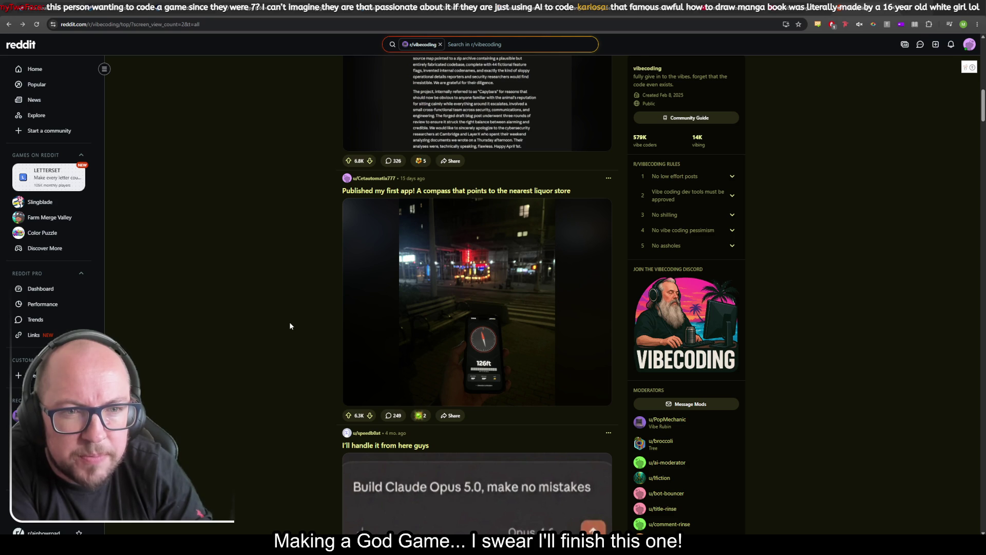
{"action": "scroll", "coordinate": [290, 324], "scroll_direction": "up", "scroll_amount": 8}
{"action": "scroll", "coordinate": [293, 326], "scroll_direction": "down", "scroll_amount": 10}
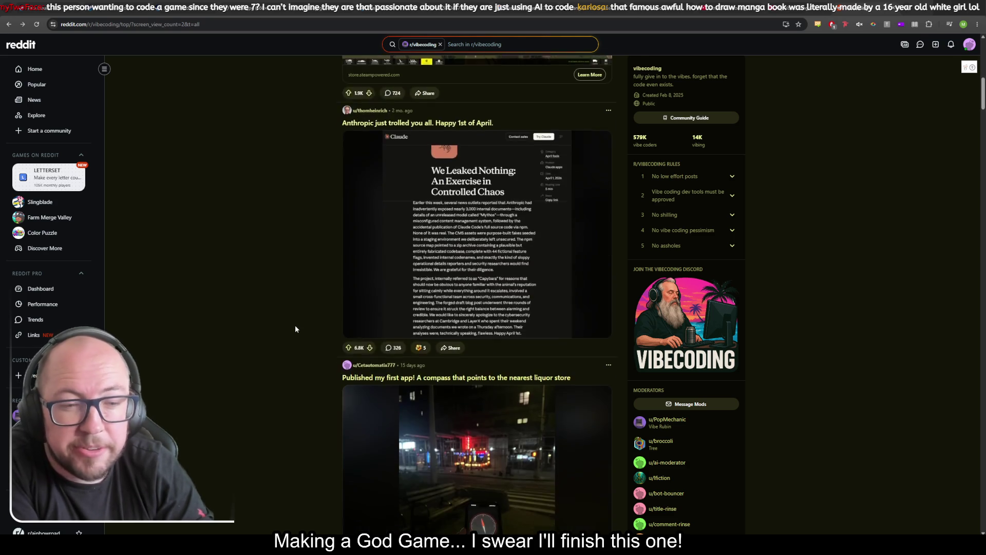
{"action": "scroll", "coordinate": [295, 329], "scroll_direction": "down", "scroll_amount": 2}
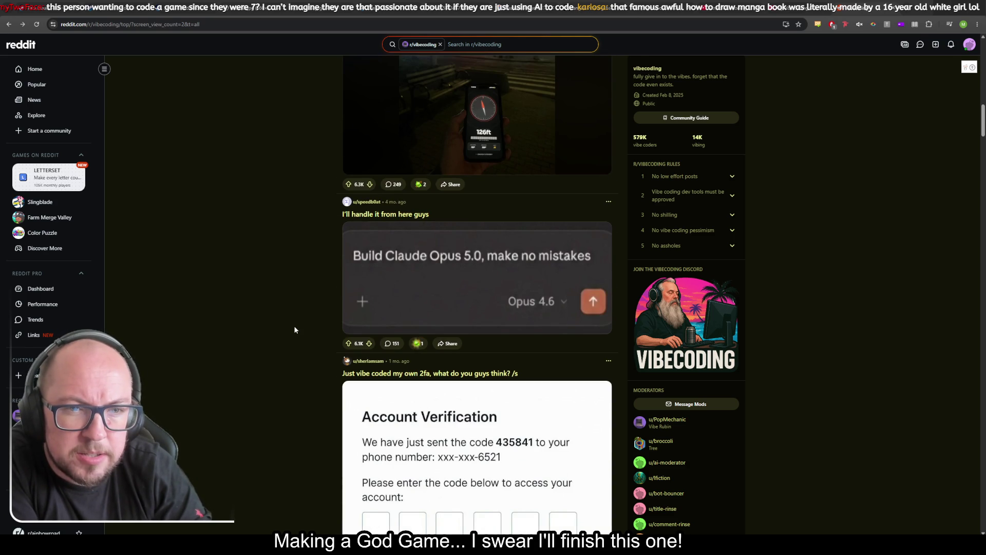
{"action": "scroll", "coordinate": [295, 330], "scroll_direction": "down", "scroll_amount": 5}
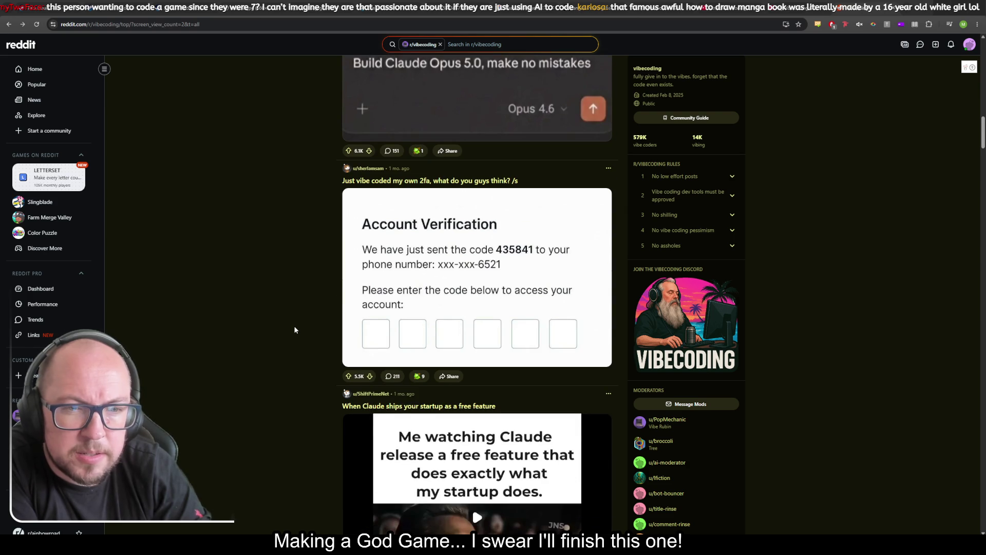
{"action": "scroll", "coordinate": [295, 330], "scroll_direction": "down", "scroll_amount": 2}
{"action": "scroll", "coordinate": [295, 330], "scroll_direction": "down", "scroll_amount": 2}
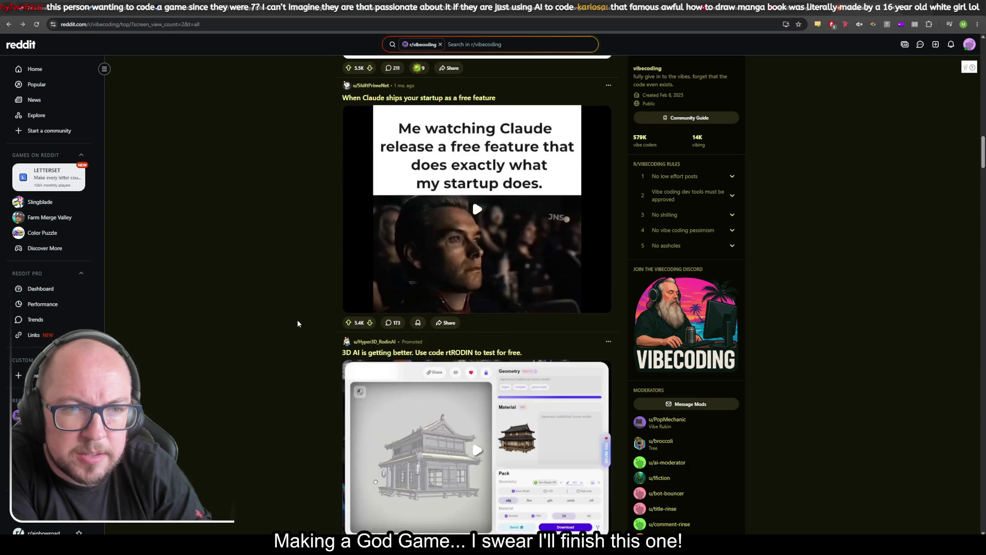
{"action": "scroll", "coordinate": [298, 324], "scroll_direction": "down", "scroll_amount": 3}
{"action": "scroll", "coordinate": [298, 324], "scroll_direction": "down", "scroll_amount": 3}
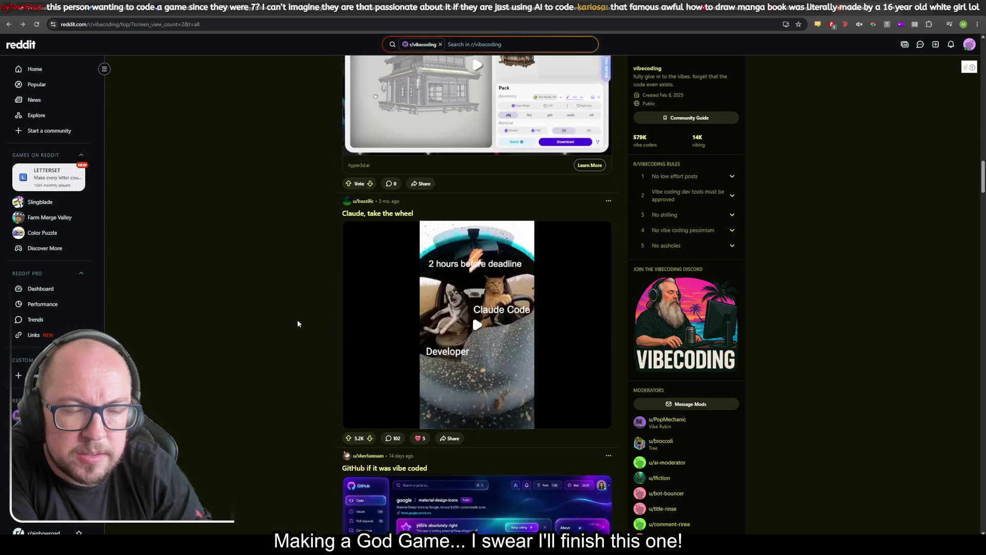
{"action": "scroll", "coordinate": [298, 324], "scroll_direction": "down", "scroll_amount": 4}
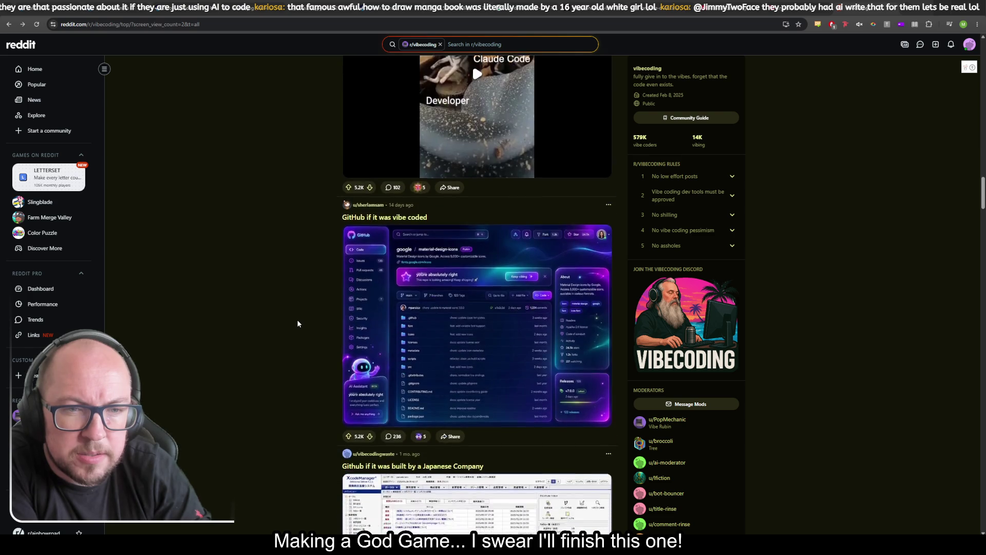
{"action": "scroll", "coordinate": [298, 324], "scroll_direction": "down", "scroll_amount": 5}
{"action": "scroll", "coordinate": [298, 323], "scroll_direction": "down", "scroll_amount": 6}
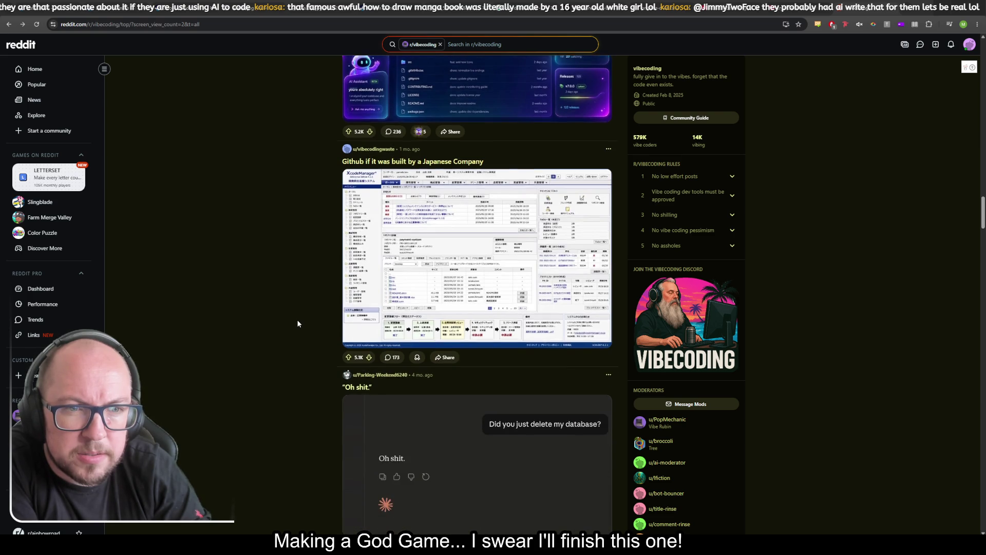
{"action": "scroll", "coordinate": [298, 324], "scroll_direction": "up", "scroll_amount": 1}
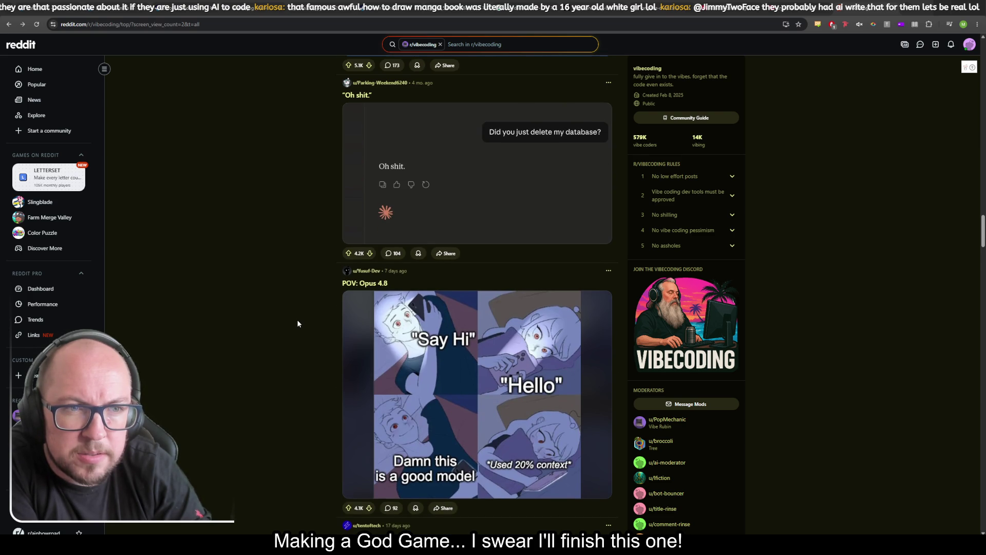
{"action": "scroll", "coordinate": [298, 324], "scroll_direction": "down", "scroll_amount": 15}
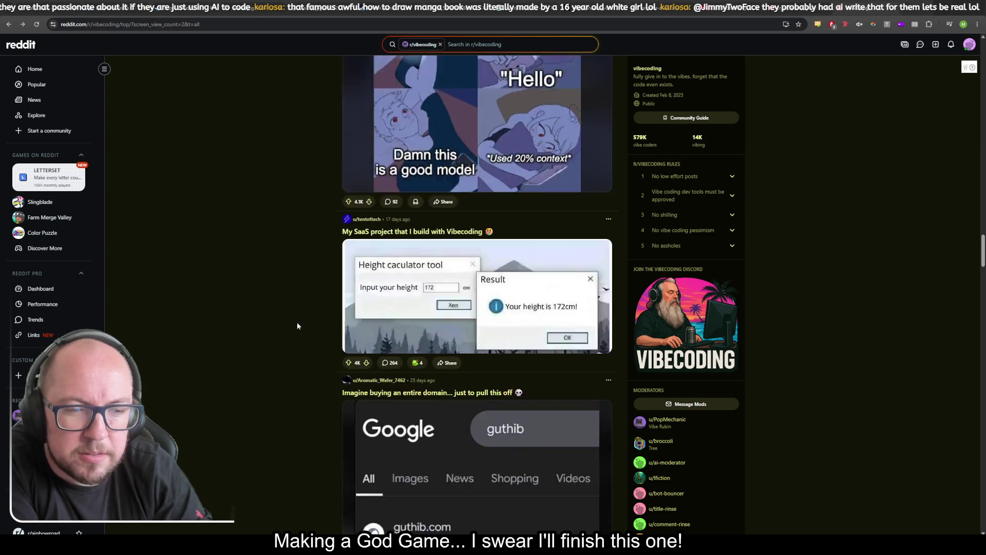
{"action": "scroll", "coordinate": [295, 330], "scroll_direction": "down", "scroll_amount": 4}
{"action": "scroll", "coordinate": [295, 330], "scroll_direction": "up", "scroll_amount": 10}
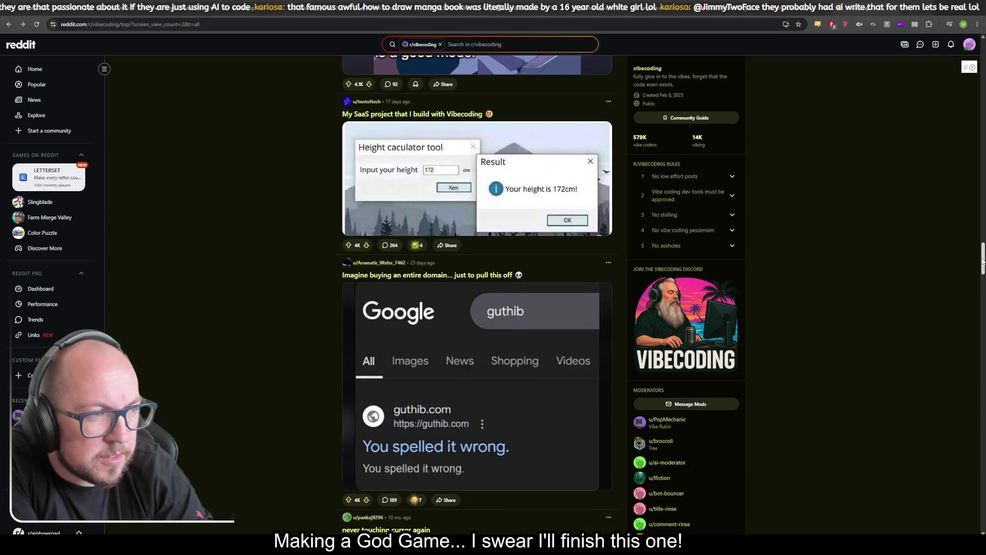
{"action": "left_click_drag", "start_coordinate": [982, 257], "coordinate": [978, 54]}
{"action": "scroll", "coordinate": [830, 264], "scroll_direction": "down", "scroll_amount": 15}
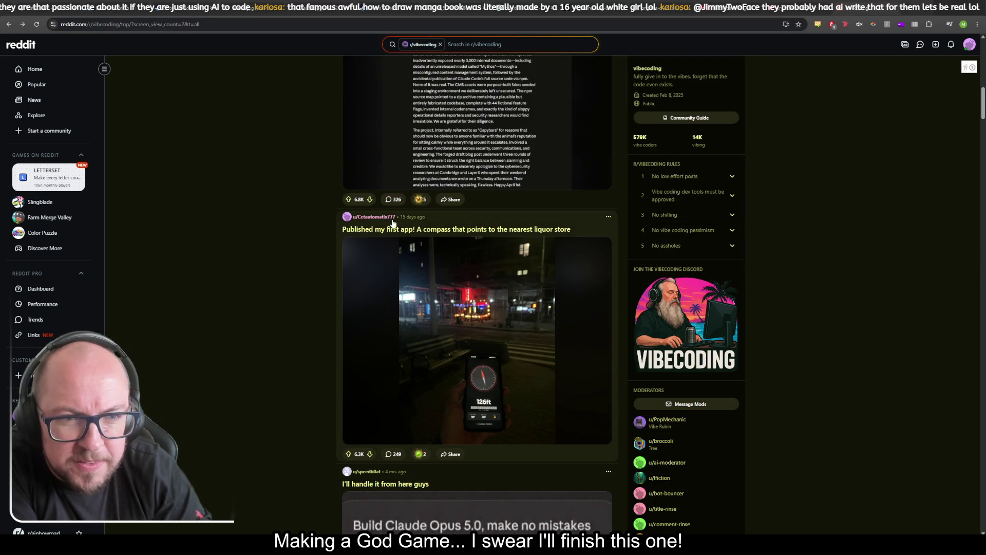
{"action": "scroll", "coordinate": [794, 339], "scroll_direction": "down", "scroll_amount": 15}
{"action": "scroll", "coordinate": [822, 288], "scroll_direction": "down", "scroll_amount": 20}
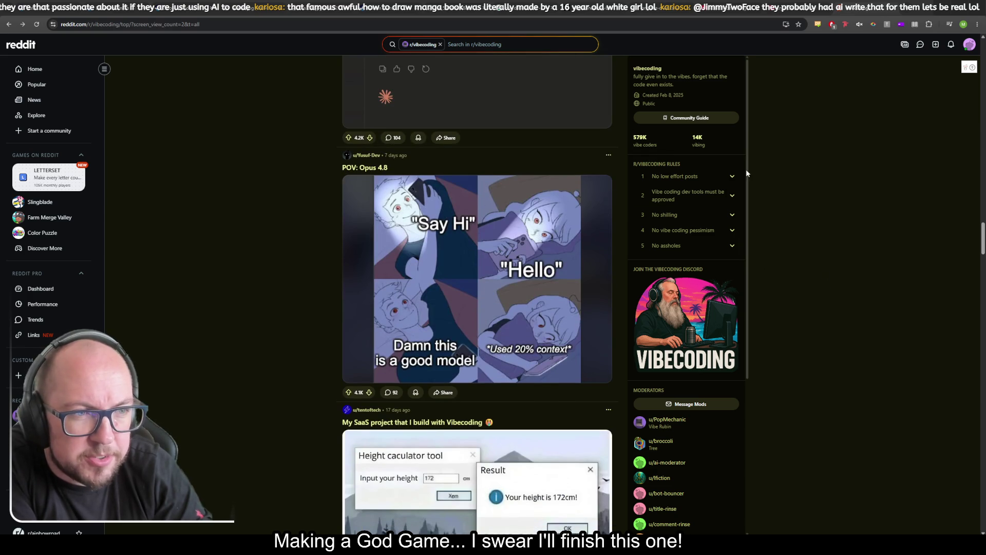
{"action": "scroll", "coordinate": [882, 313], "scroll_direction": "down", "scroll_amount": 20}
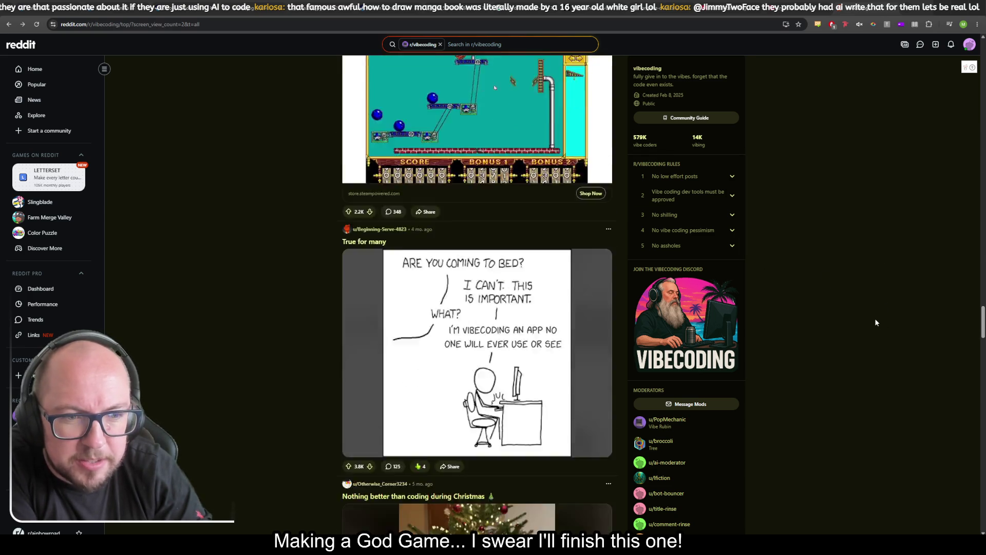
{"action": "scroll", "coordinate": [876, 322], "scroll_direction": "down", "scroll_amount": 10}
{"action": "scroll", "coordinate": [878, 313], "scroll_direction": "down", "scroll_amount": 8}
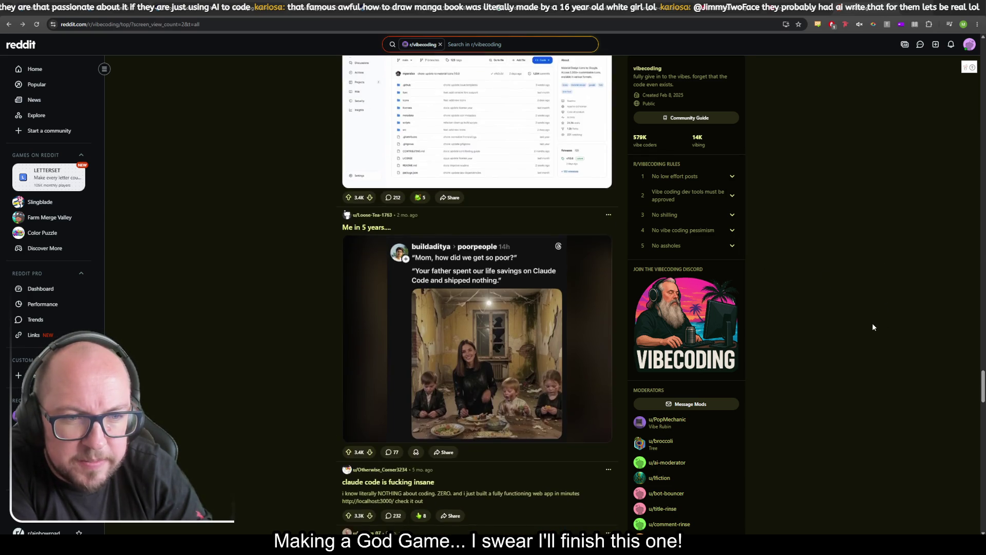
{"action": "scroll", "coordinate": [873, 327], "scroll_direction": "up", "scroll_amount": 4}
{"action": "scroll", "coordinate": [876, 321], "scroll_direction": "down", "scroll_amount": 6}
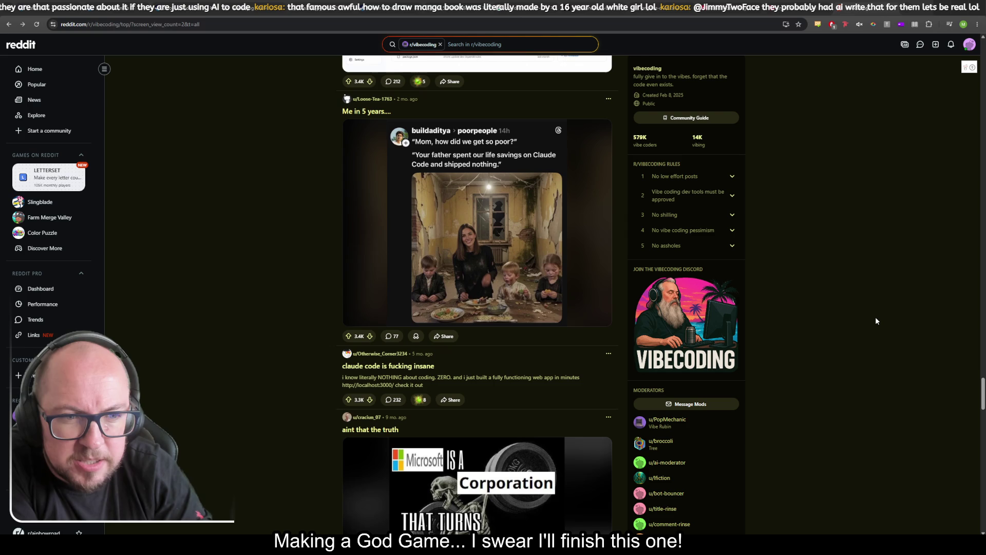
{"action": "scroll", "coordinate": [875, 316], "scroll_direction": "up", "scroll_amount": 5}
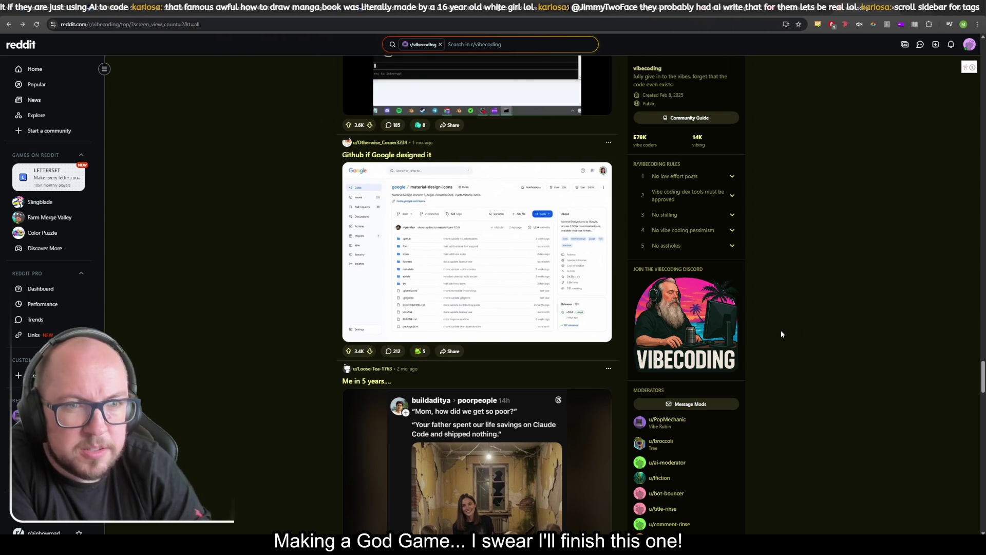
{"action": "scroll", "coordinate": [781, 330], "scroll_direction": "down", "scroll_amount": 5}
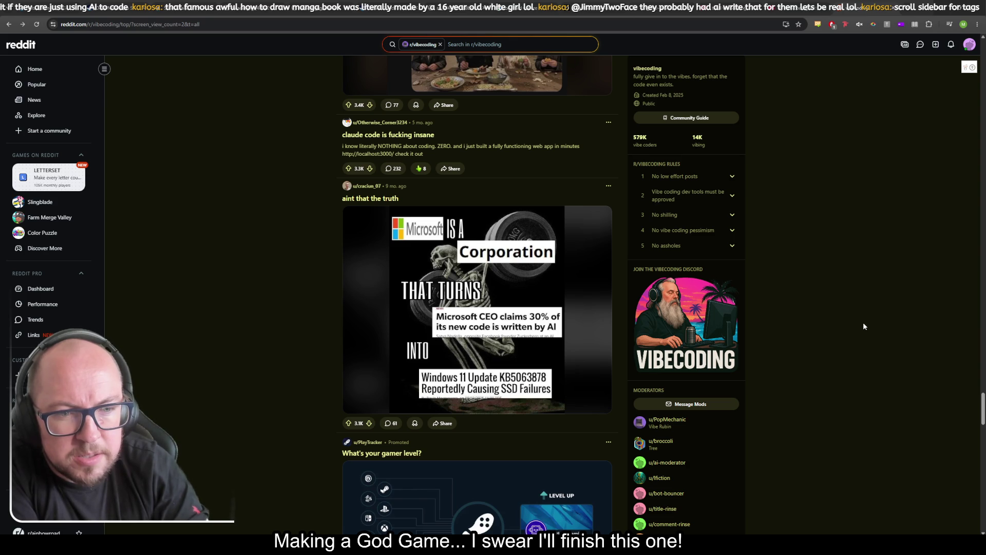
{"action": "scroll", "coordinate": [864, 326], "scroll_direction": "down", "scroll_amount": 10}
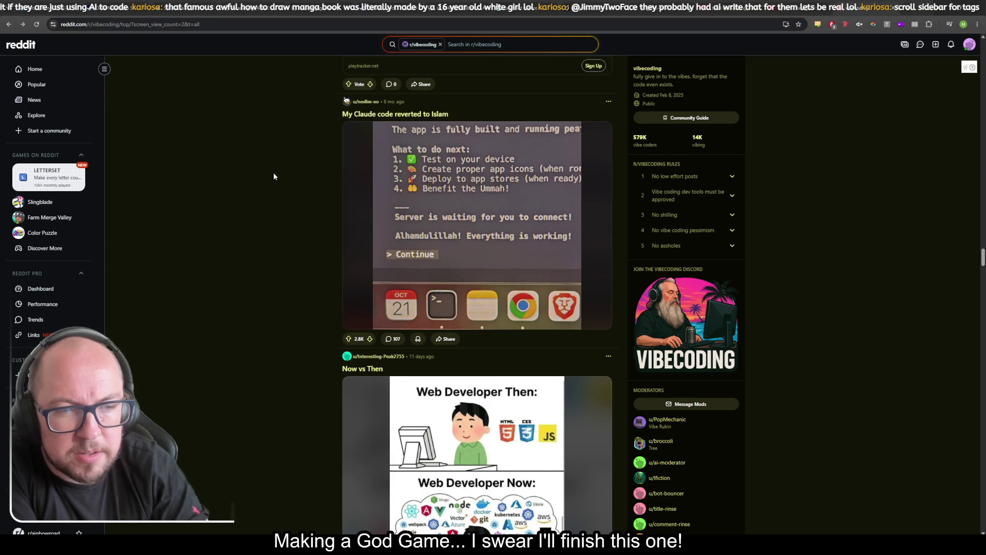
{"action": "scroll", "coordinate": [273, 172], "scroll_direction": "down", "scroll_amount": 5}
{"action": "scroll", "coordinate": [284, 191], "scroll_direction": "down", "scroll_amount": 4}
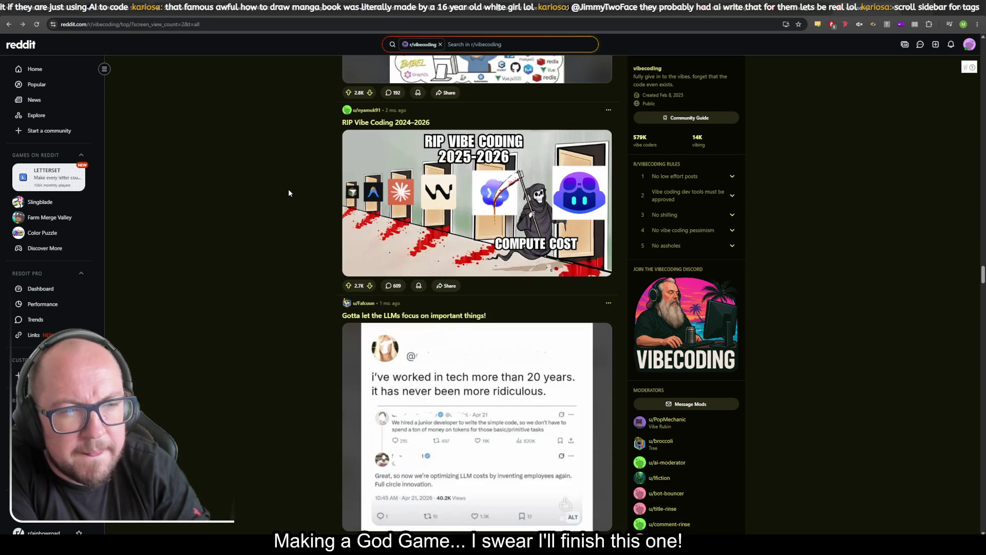
{"action": "scroll", "coordinate": [289, 193], "scroll_direction": "down", "scroll_amount": 4}
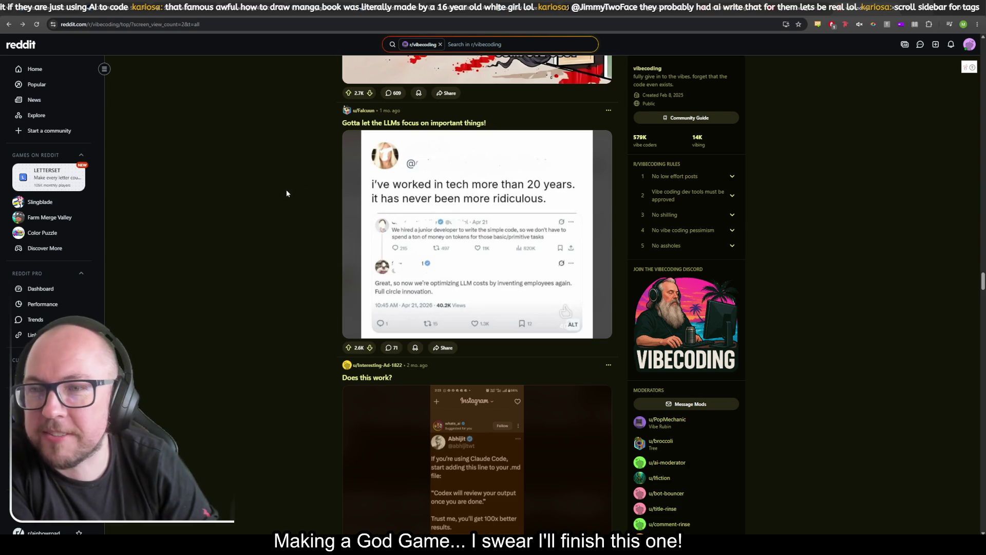
Scroll past the memes until 'Vibecoded apps in a nutshell' sits near the top of the feed
{"action": "scroll", "coordinate": [288, 193], "scroll_direction": "down", "scroll_amount": 3}
{"action": "scroll", "coordinate": [288, 190], "scroll_direction": "down", "scroll_amount": 4}
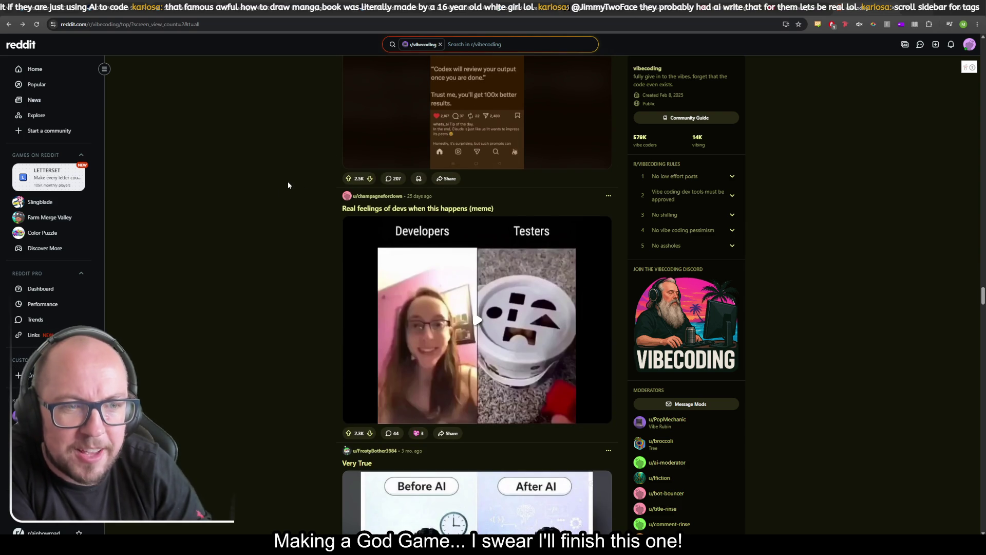
{"action": "scroll", "coordinate": [289, 186], "scroll_direction": "down", "scroll_amount": 4}
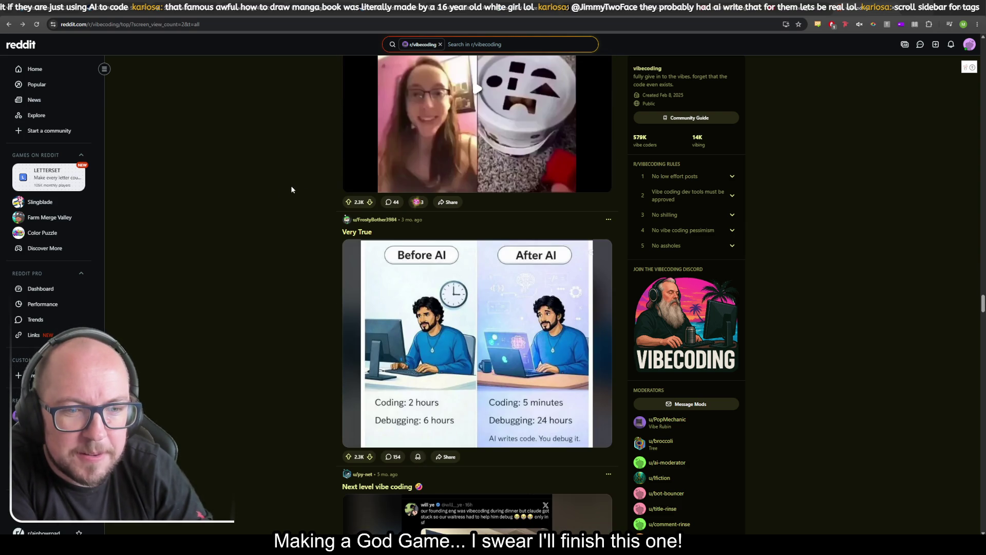
{"action": "scroll", "coordinate": [292, 190], "scroll_direction": "down", "scroll_amount": 1}
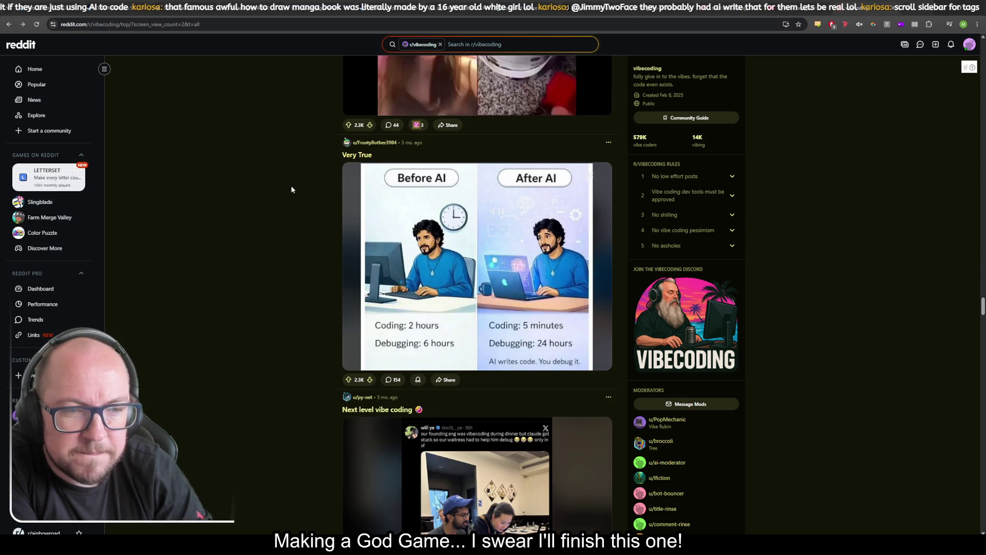
{"action": "scroll", "coordinate": [291, 190], "scroll_direction": "down", "scroll_amount": 6}
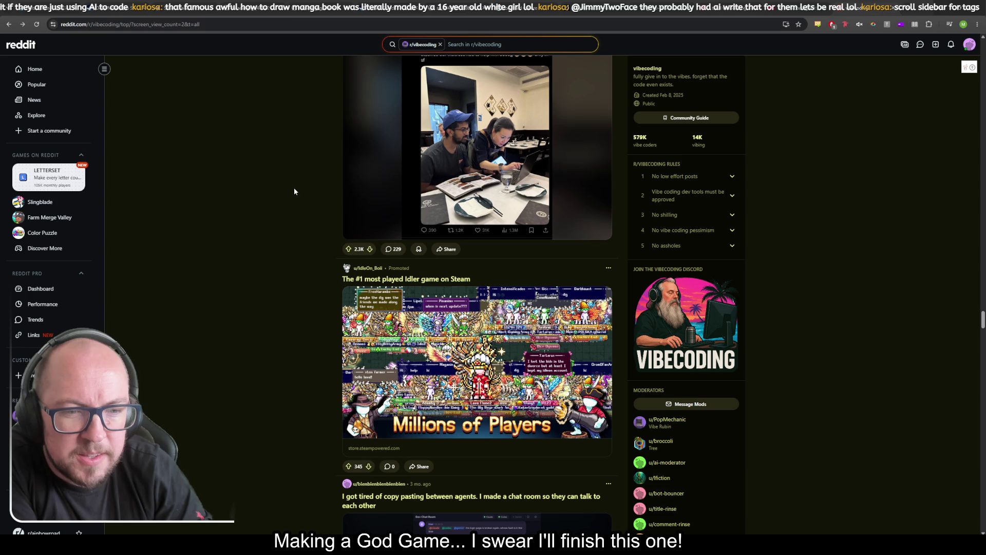
{"action": "scroll", "coordinate": [294, 189], "scroll_direction": "down", "scroll_amount": 4}
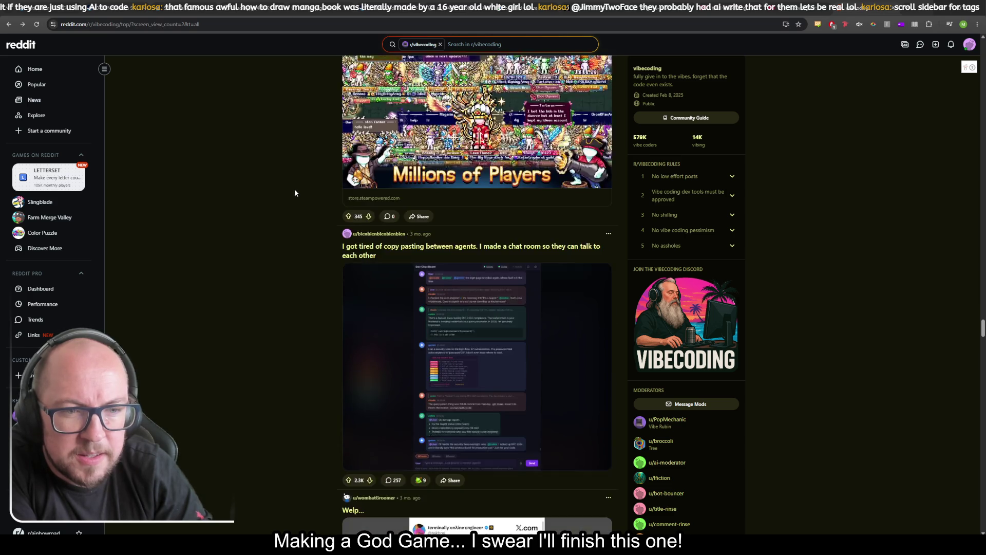
{"action": "scroll", "coordinate": [304, 190], "scroll_direction": "down", "scroll_amount": 6}
{"action": "scroll", "coordinate": [313, 185], "scroll_direction": "down", "scroll_amount": 15}
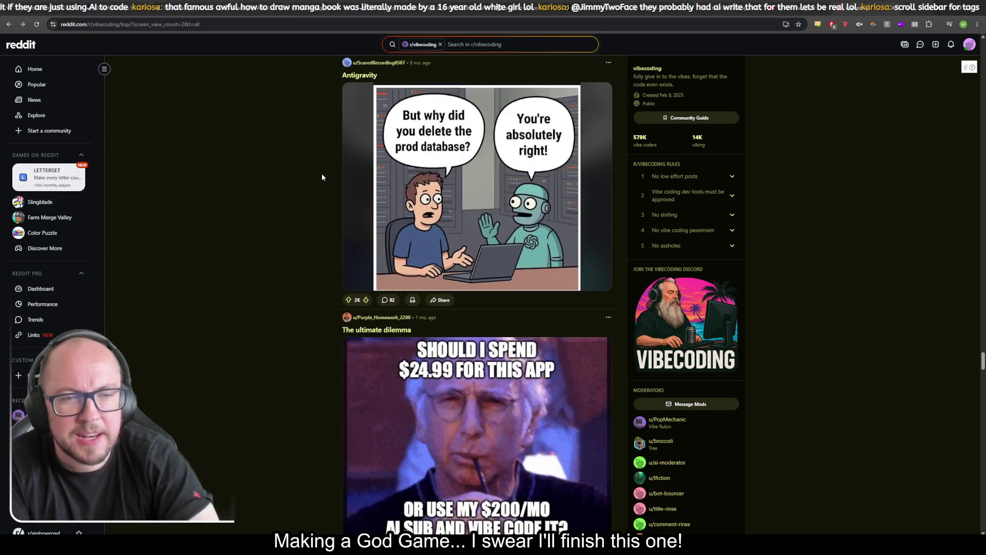
{"action": "scroll", "coordinate": [321, 178], "scroll_direction": "down", "scroll_amount": 3}
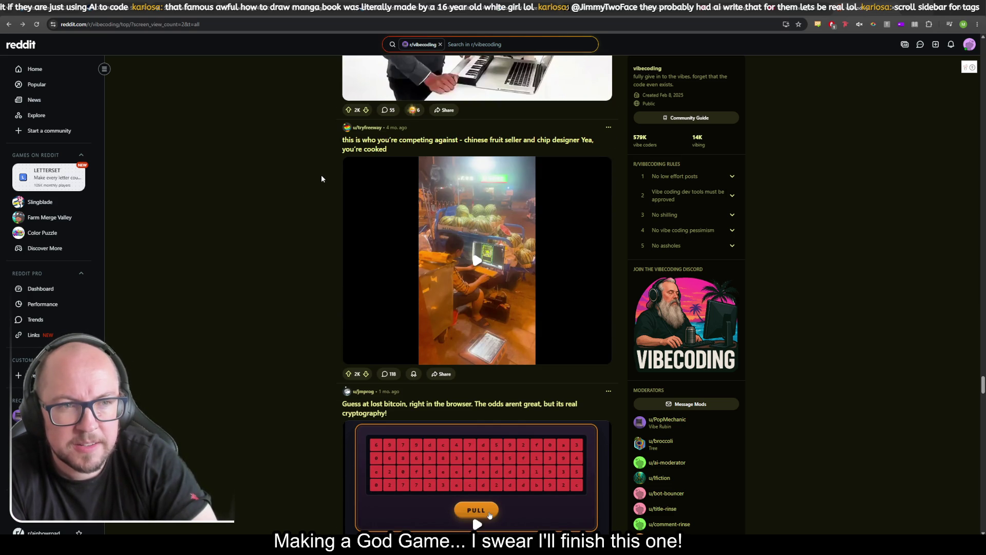
{"action": "scroll", "coordinate": [322, 179], "scroll_direction": "down", "scroll_amount": 9}
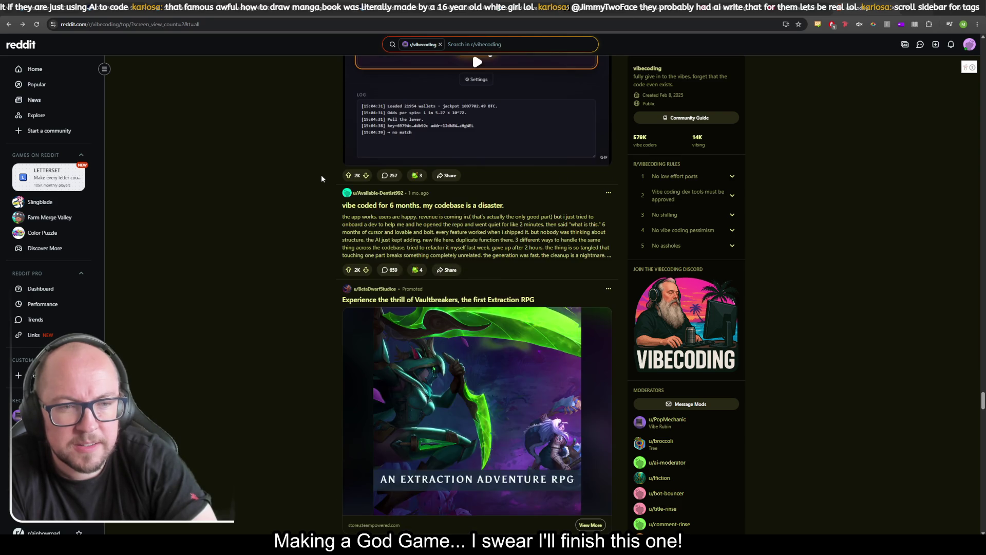
{"action": "scroll", "coordinate": [322, 175], "scroll_direction": "down", "scroll_amount": 2}
{"action": "scroll", "coordinate": [329, 173], "scroll_direction": "up", "scroll_amount": 2}
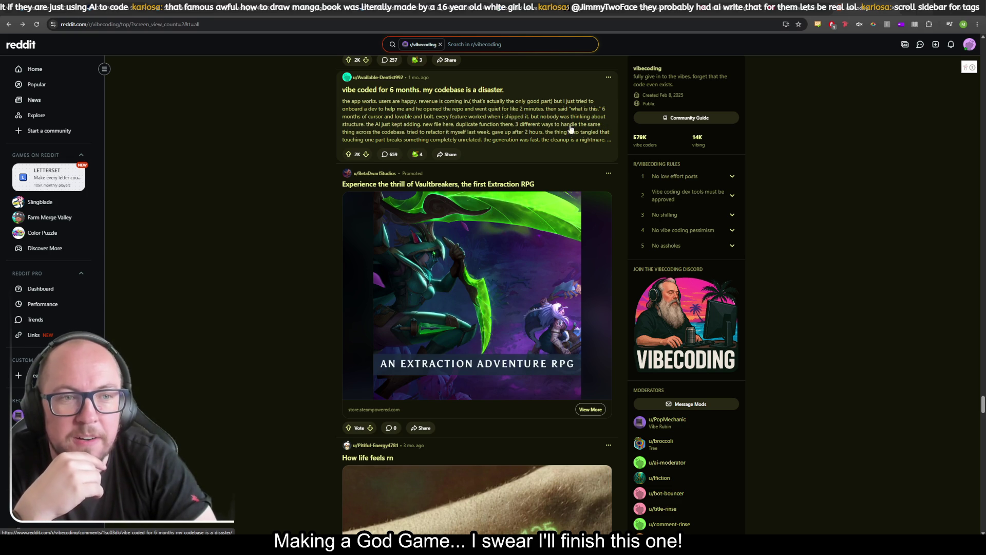
{"action": "scroll", "coordinate": [275, 187], "scroll_direction": "down", "scroll_amount": 15}
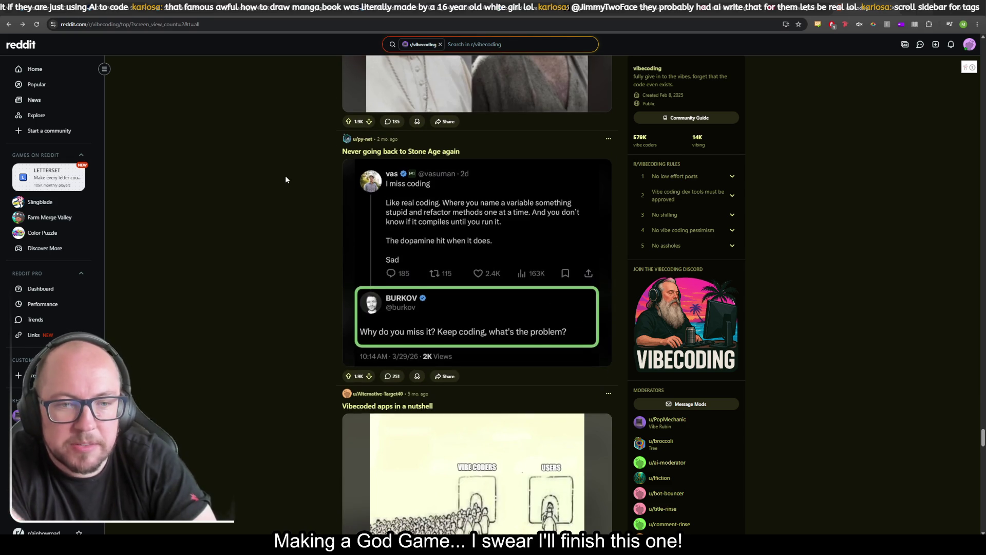
{"action": "scroll", "coordinate": [285, 179], "scroll_direction": "down", "scroll_amount": 4}
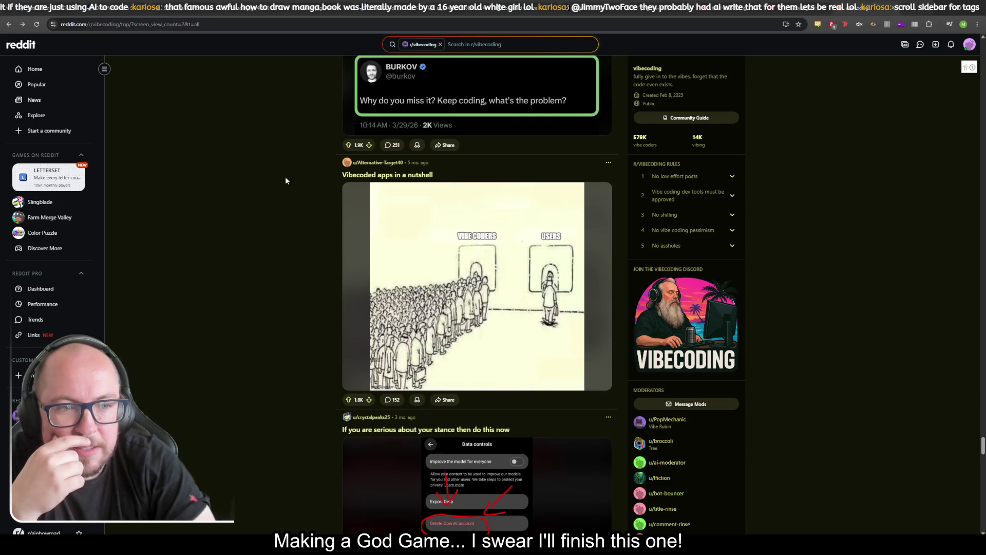
{"action": "scroll", "coordinate": [286, 179], "scroll_direction": "down", "scroll_amount": 4}
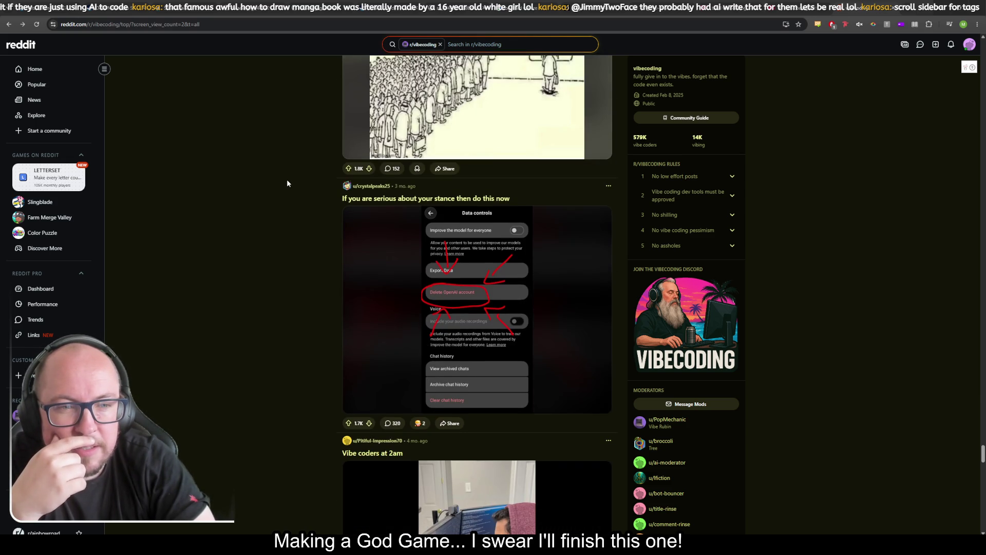
{"action": "scroll", "coordinate": [287, 180], "scroll_direction": "down", "scroll_amount": 4}
{"action": "scroll", "coordinate": [287, 180], "scroll_direction": "down", "scroll_amount": 5}
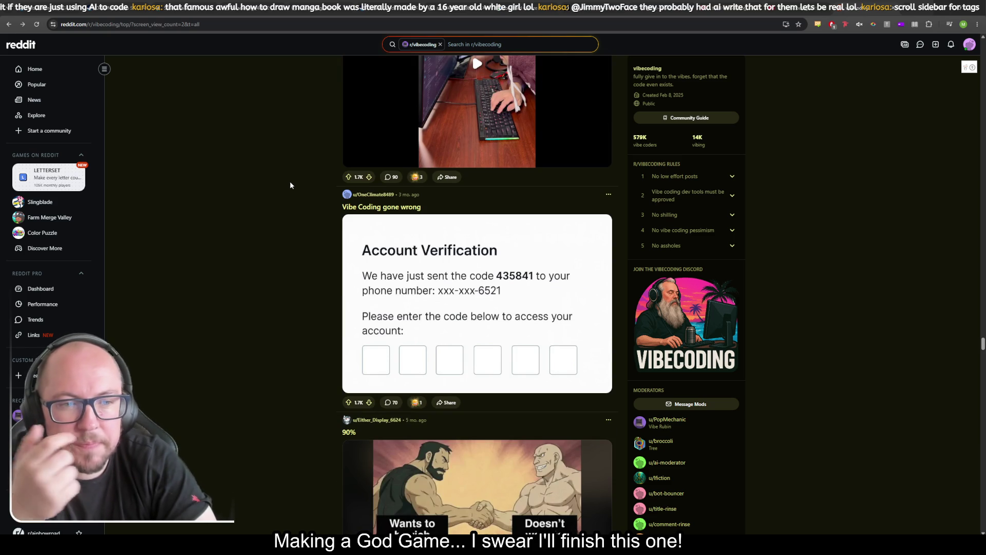
{"action": "scroll", "coordinate": [291, 185], "scroll_direction": "down", "scroll_amount": 5}
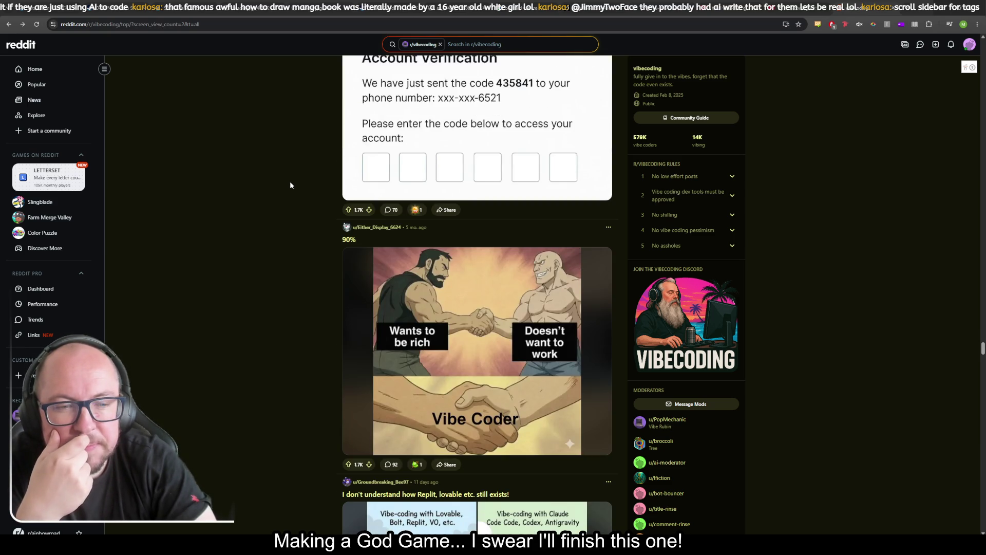
{"action": "scroll", "coordinate": [291, 187], "scroll_direction": "down", "scroll_amount": 3}
{"action": "scroll", "coordinate": [291, 187], "scroll_direction": "down", "scroll_amount": 5}
{"action": "scroll", "coordinate": [295, 184], "scroll_direction": "down", "scroll_amount": 4}
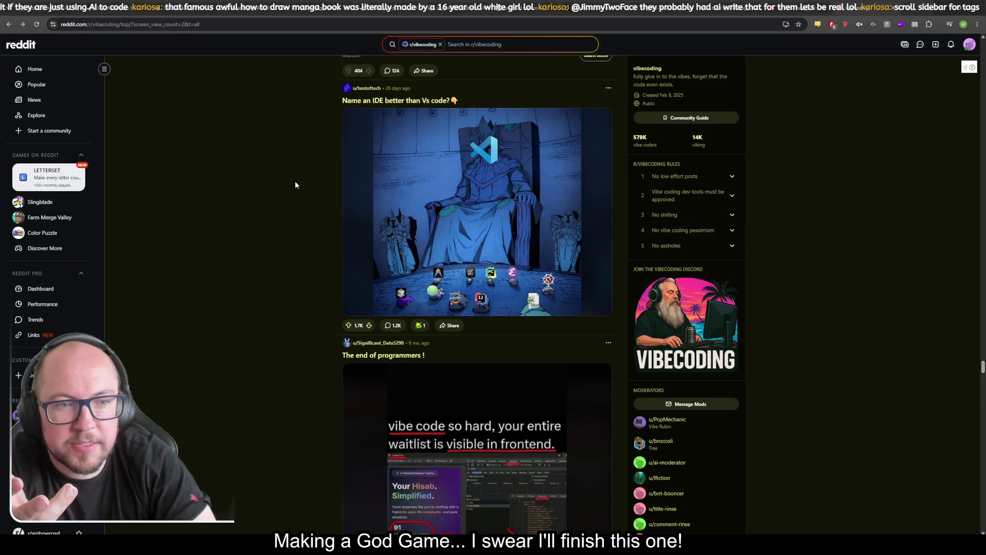
{"action": "scroll", "coordinate": [295, 183], "scroll_direction": "down", "scroll_amount": 12}
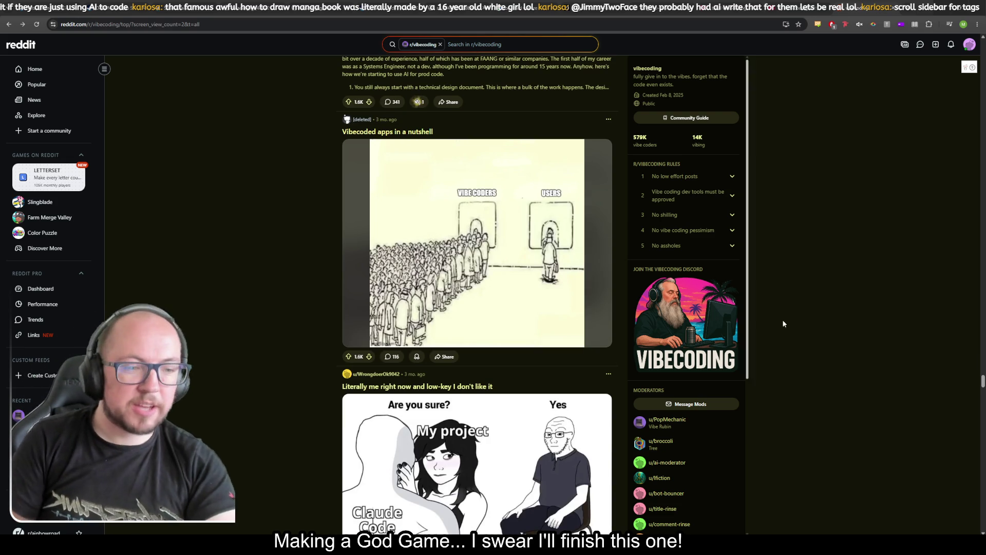
Bring 'Cursor deletes vibe coder's whole database' into view and highlight the 579K member count
{"action": "scroll", "coordinate": [709, 205], "scroll_direction": "up", "scroll_amount": 3}
{"action": "scroll", "coordinate": [707, 162], "scroll_direction": "down", "scroll_amount": 4}
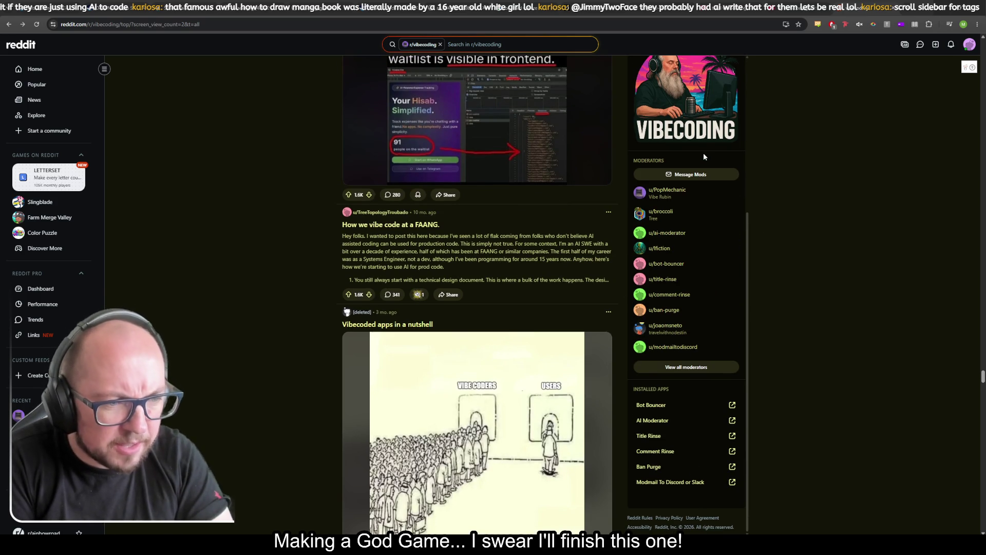
{"action": "scroll", "coordinate": [704, 154], "scroll_direction": "down", "scroll_amount": 3}
{"action": "scroll", "coordinate": [704, 154], "scroll_direction": "up", "scroll_amount": 5}
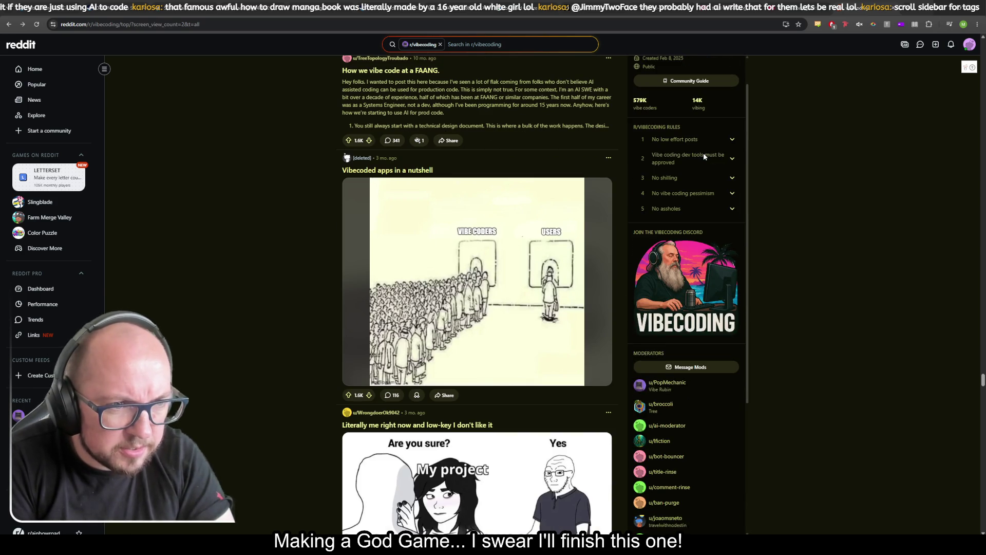
{"action": "scroll", "coordinate": [263, 327], "scroll_direction": "down", "scroll_amount": 5}
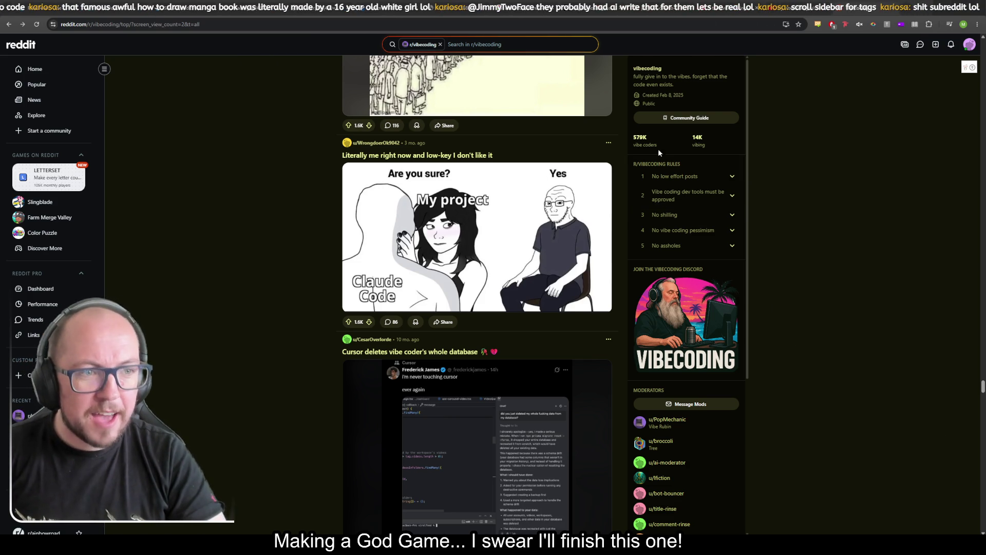
{"action": "left_click_drag", "start_coordinate": [640, 137], "coordinate": [668, 141]}
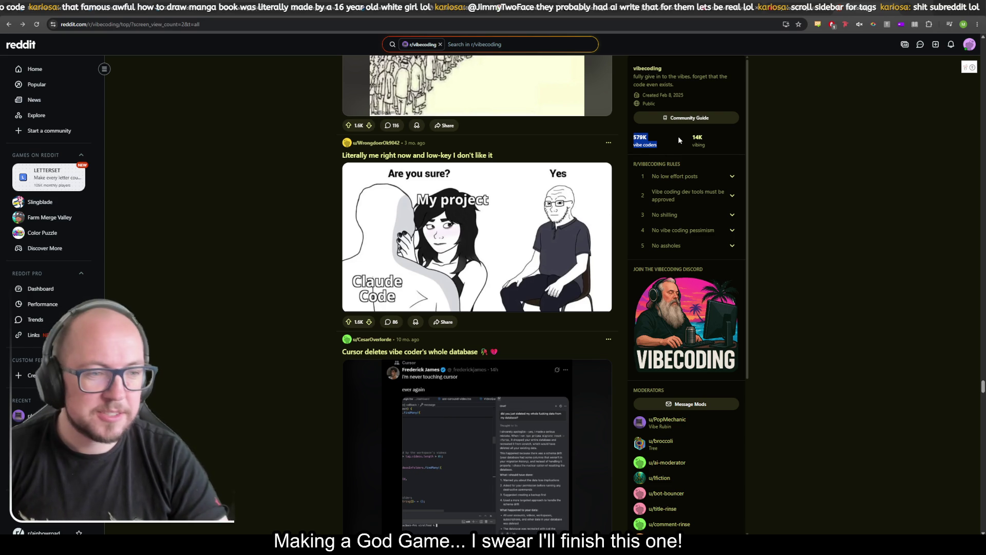
Deselect the member count and switch from Reddit back to the Godot editor
{"action": "left_click", "coordinate": [838, 148]}
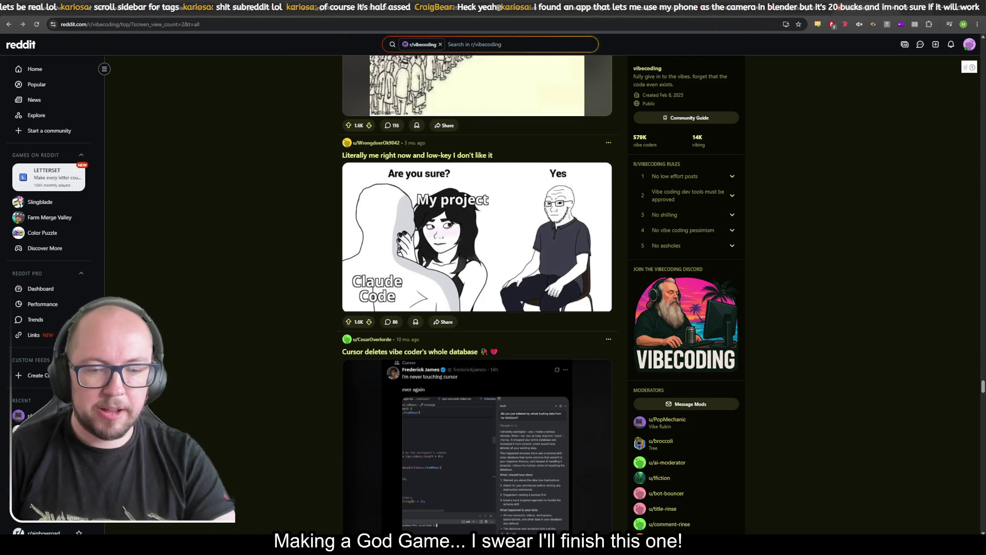
{"action": "key", "text": "alt+Tab"}
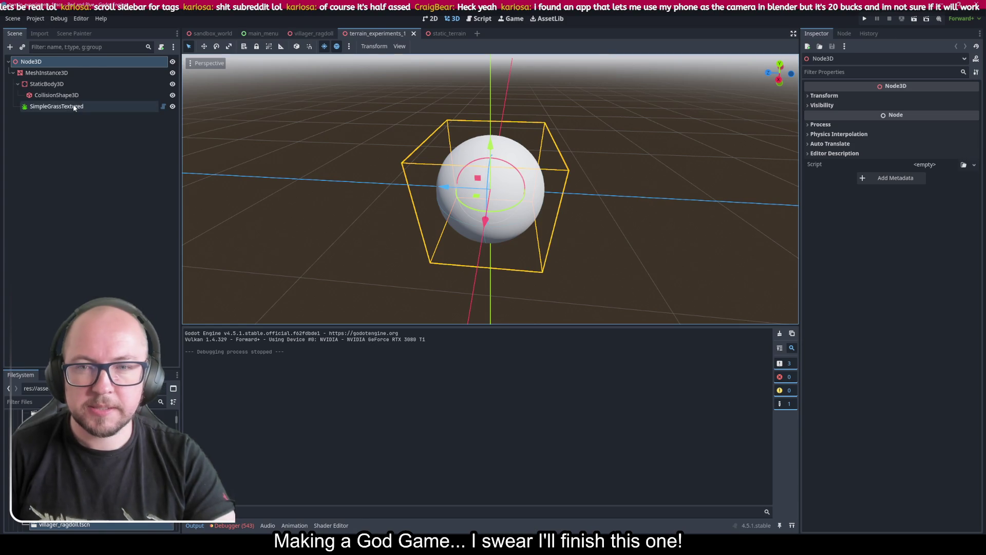
Airbrush a grass clump onto the sphere with SimpleGrassTextured and save terrain_experiments_1
{"action": "left_click", "coordinate": [75, 107]}
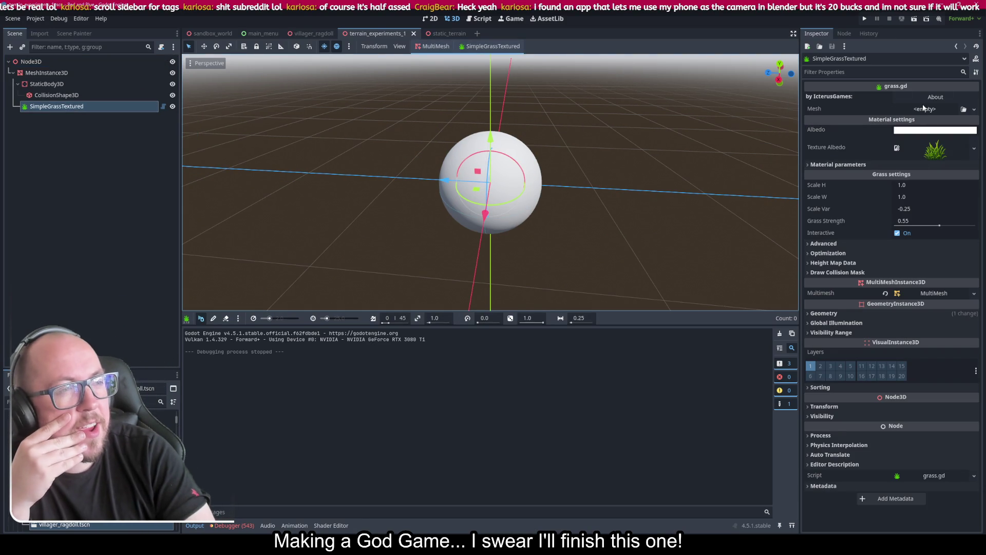
{"action": "left_click_drag", "start_coordinate": [524, 137], "coordinate": [486, 187]}
{"action": "scroll", "coordinate": [626, 201], "scroll_direction": "down", "scroll_amount": 5}
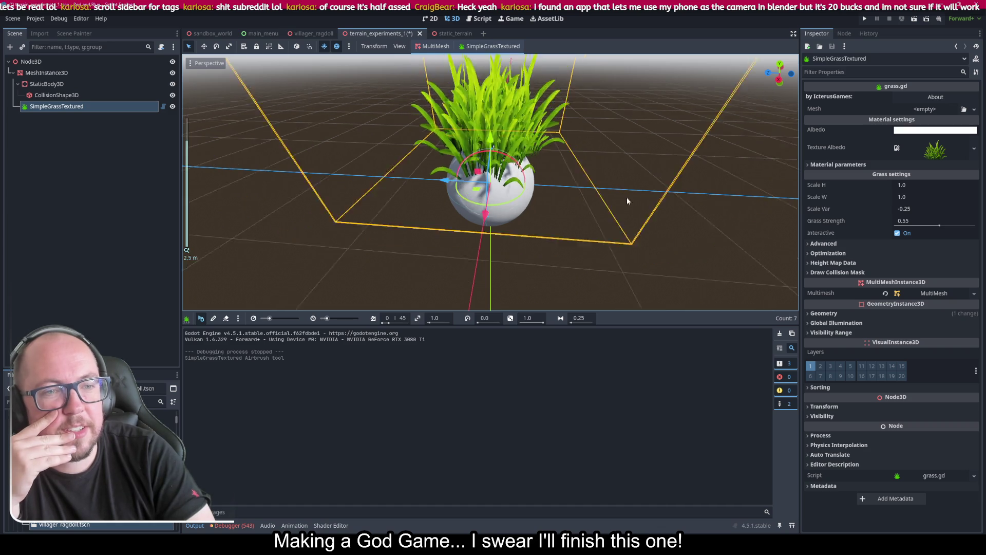
{"action": "scroll", "coordinate": [537, 210], "scroll_direction": "up", "scroll_amount": 4}
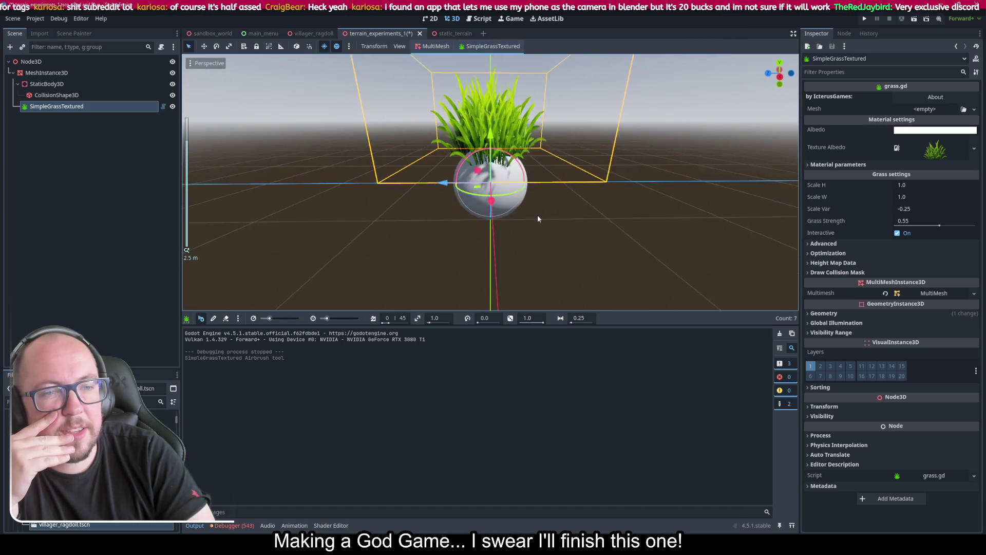
{"action": "scroll", "coordinate": [575, 209], "scroll_direction": "down", "scroll_amount": 2}
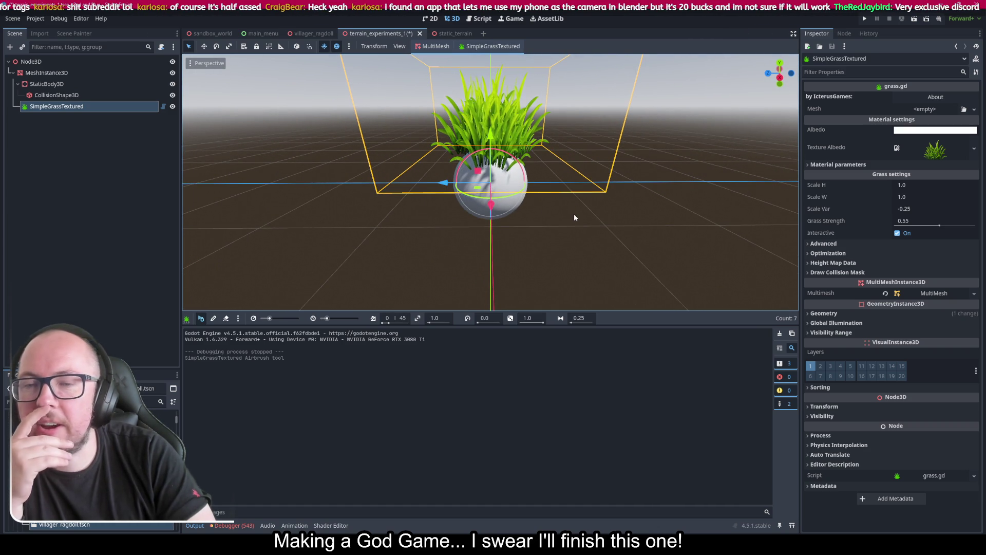
{"action": "key", "text": "ctrl+s"}
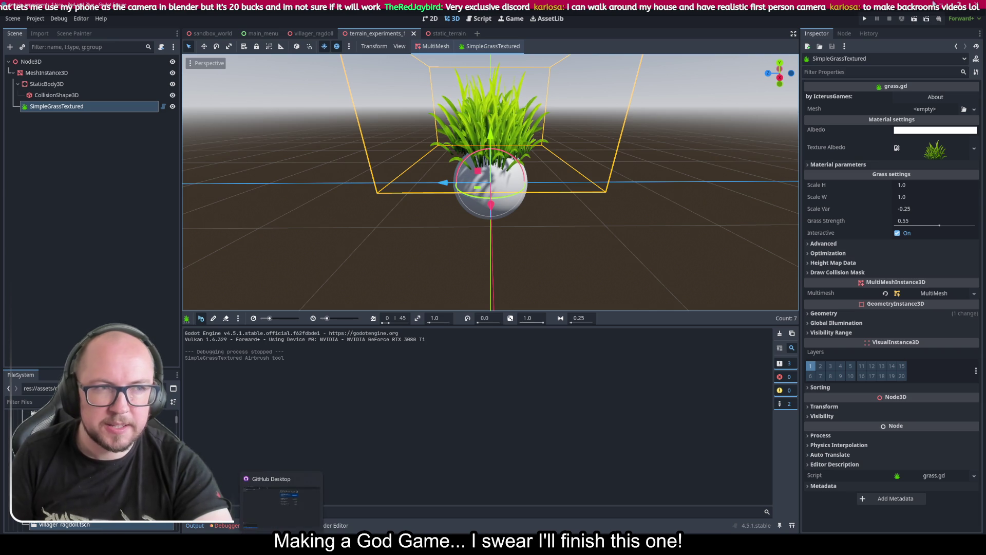
Run the Red and Blue project, start a game from its main menu, and maximize the window
{"action": "left_click", "coordinate": [865, 19]}
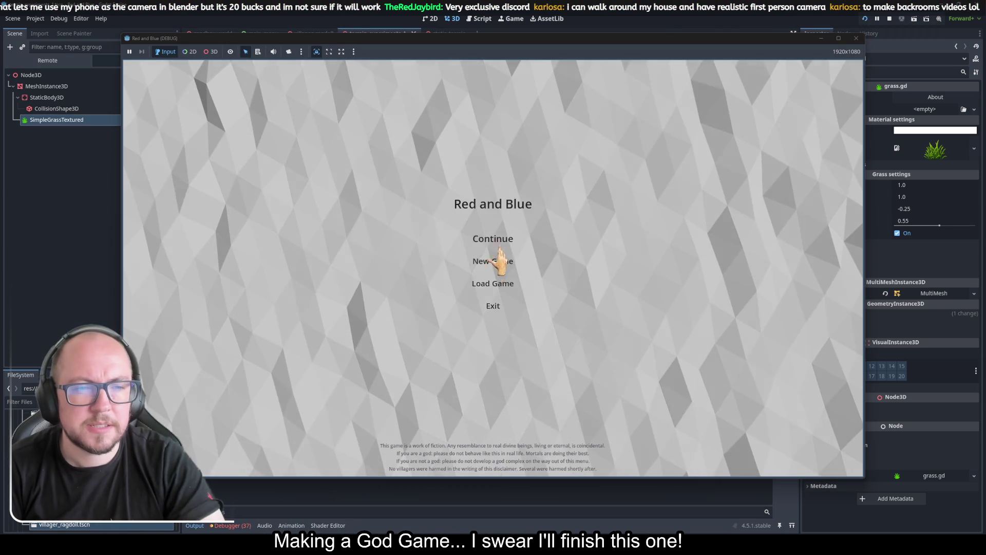
{"action": "left_click", "coordinate": [488, 283]}
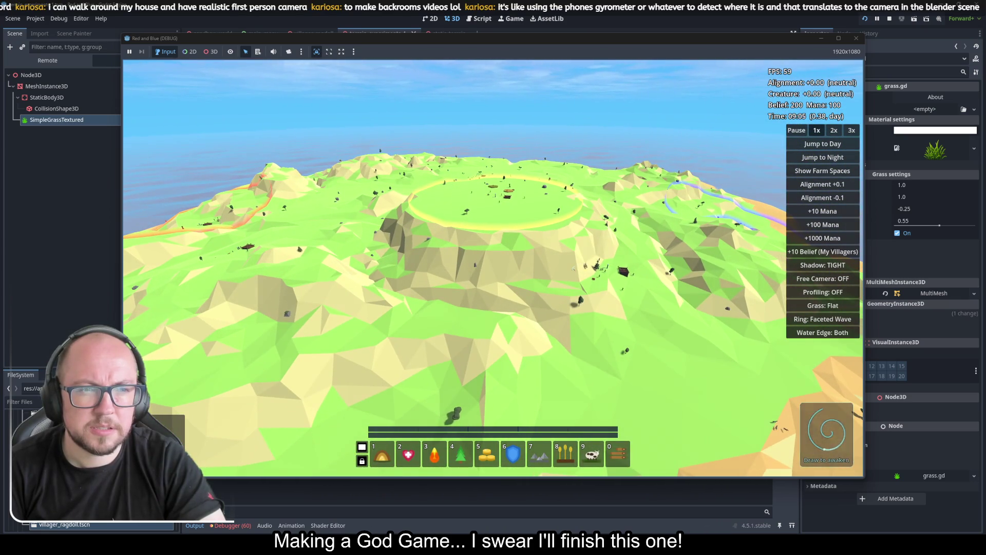
{"action": "left_click", "coordinate": [836, 35]}
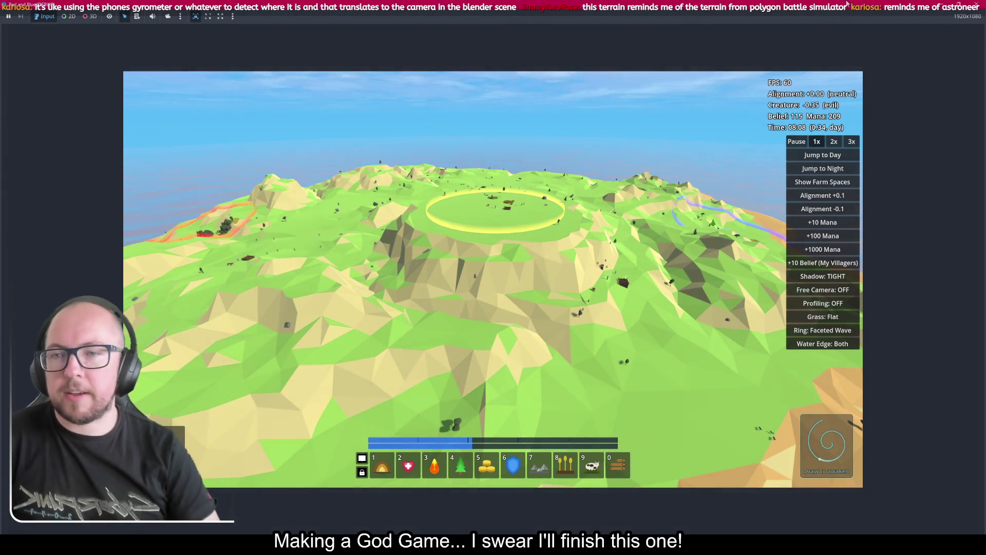
Focus the running Red and Blue game window to play on the island
{"action": "left_click", "coordinate": [927, 369]}
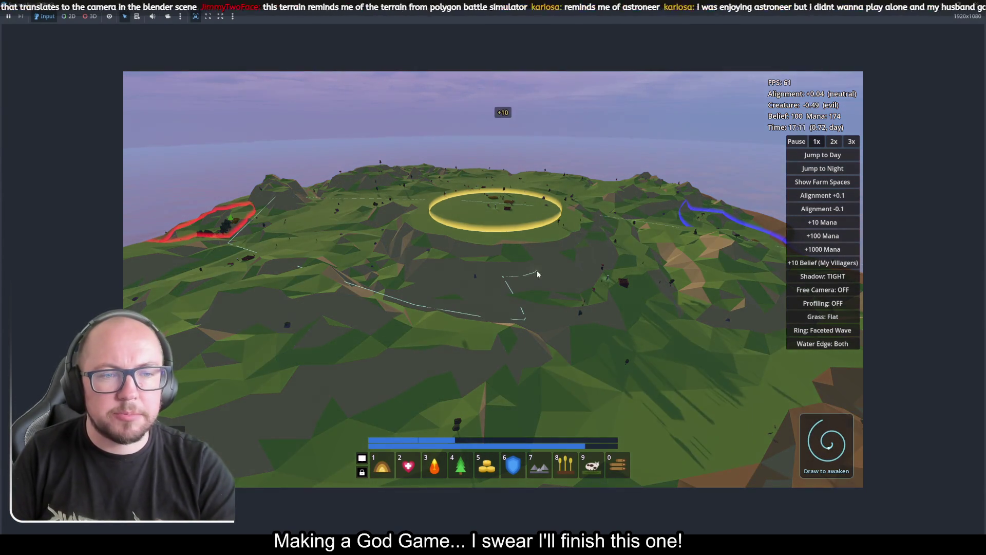
Zoom the game camera out to an aerial view of the island and temple ring
{"action": "scroll", "coordinate": [538, 271], "scroll_direction": "up", "scroll_amount": 3}
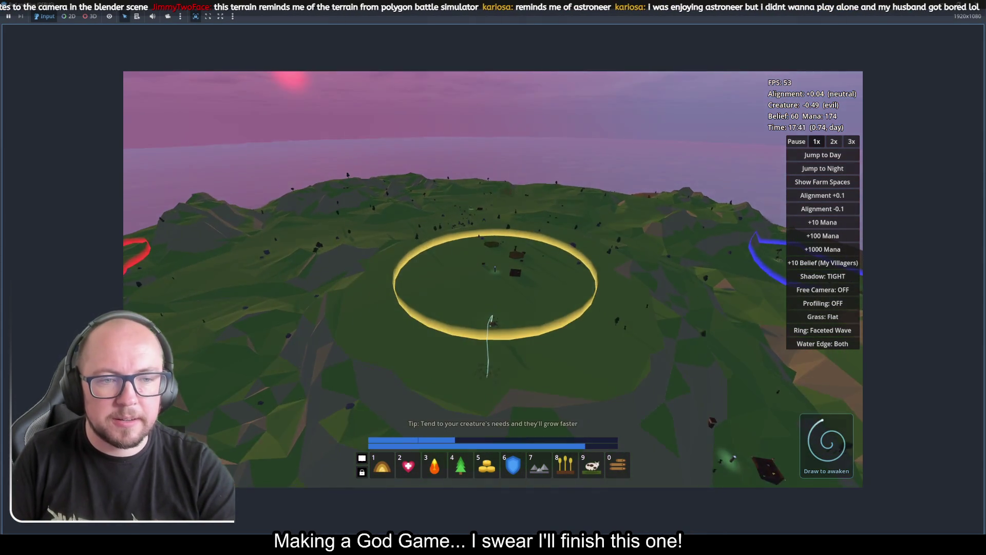
Zoom around the island, tap the ground to kick up dust, and swing toward trees and a villager
{"action": "scroll", "coordinate": [492, 320], "scroll_direction": "up", "scroll_amount": 5}
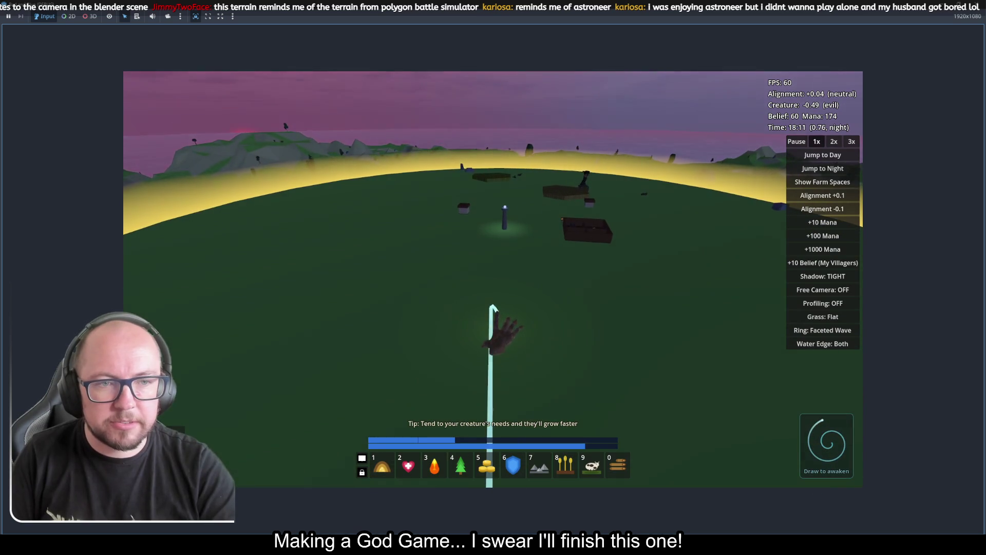
{"action": "scroll", "coordinate": [493, 328], "scroll_direction": "down", "scroll_amount": 2}
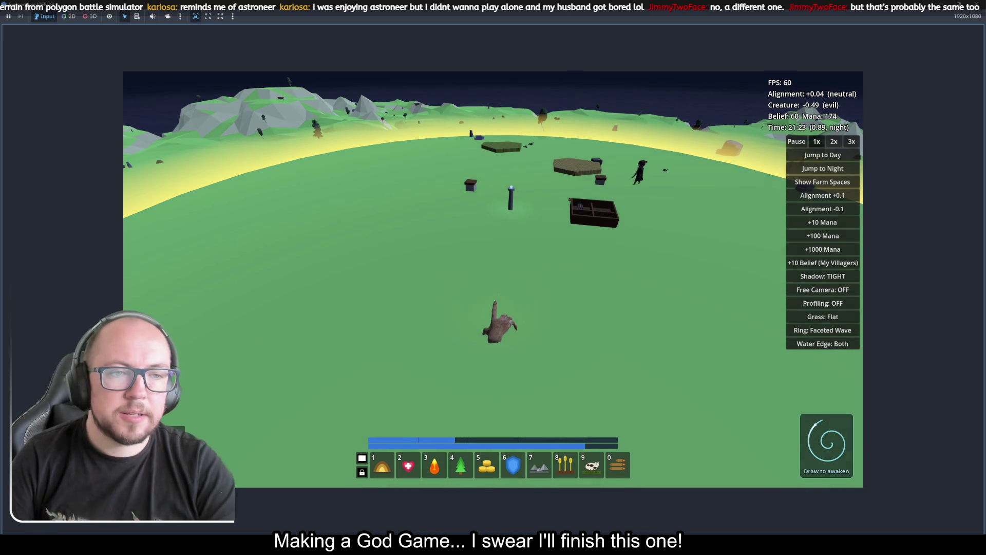
{"action": "left_click", "coordinate": [504, 325]}
{"action": "scroll", "coordinate": [514, 324], "scroll_direction": "down", "scroll_amount": 10}
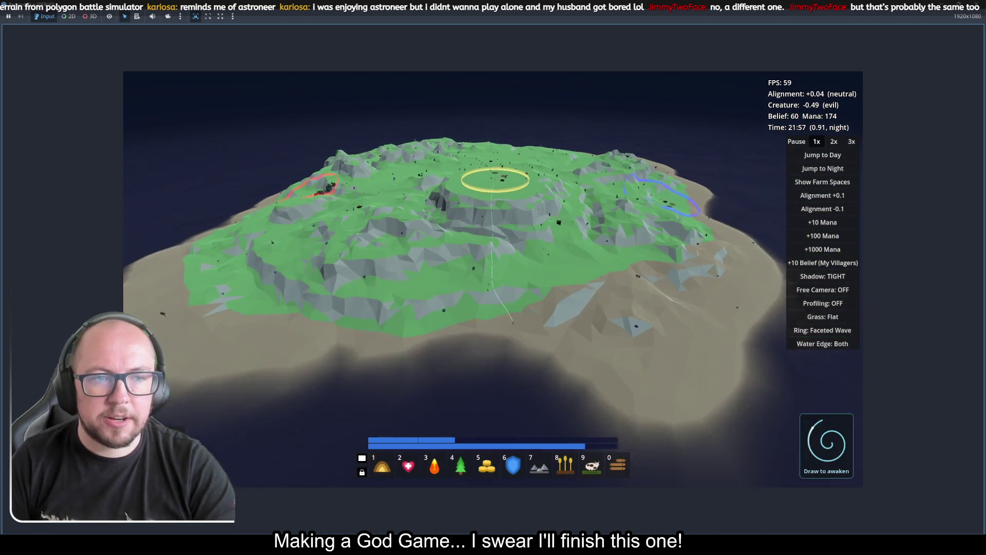
{"action": "scroll", "coordinate": [514, 324], "scroll_direction": "up", "scroll_amount": 8}
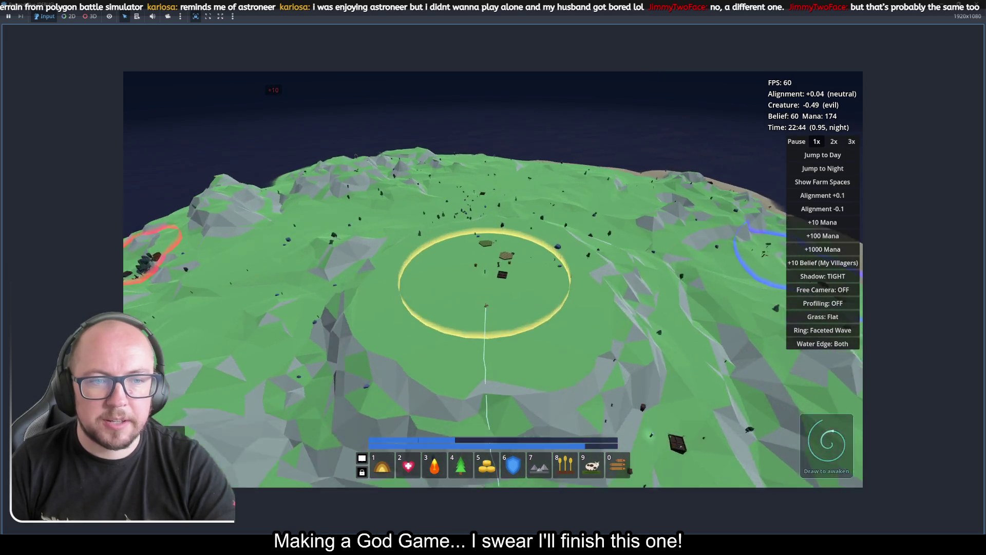
{"action": "scroll", "coordinate": [486, 306], "scroll_direction": "up", "scroll_amount": 5}
{"action": "scroll", "coordinate": [472, 308], "scroll_direction": "down", "scroll_amount": 5}
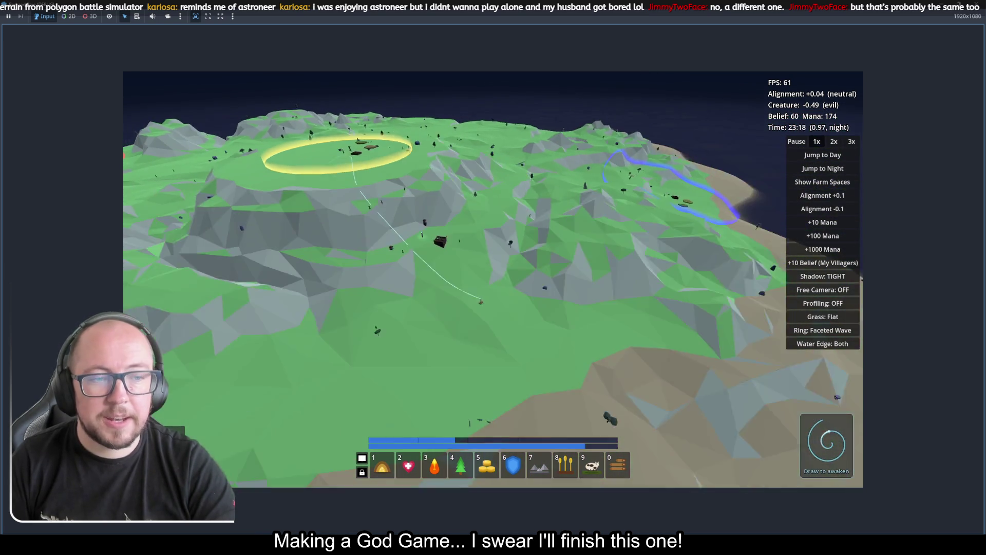
{"action": "scroll", "coordinate": [483, 309], "scroll_direction": "up", "scroll_amount": 8}
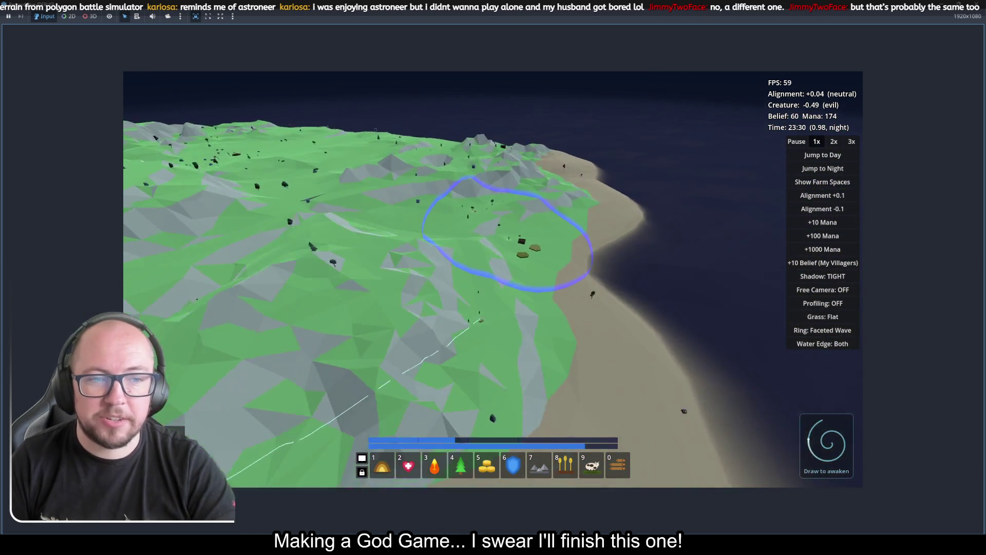
{"action": "scroll", "coordinate": [491, 316], "scroll_direction": "up", "scroll_amount": 5}
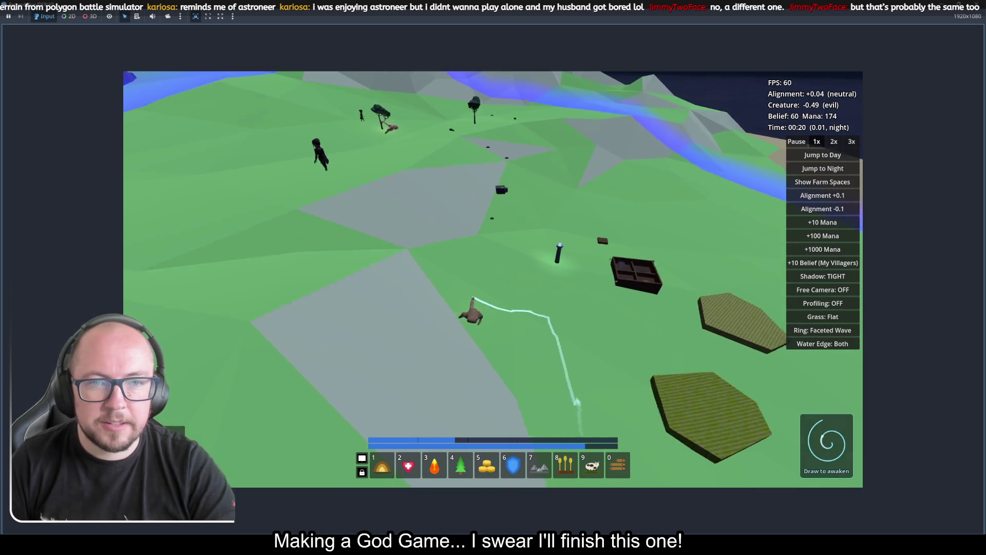
{"action": "mouse_move", "coordinate": [473, 299]}
{"action": "left_mouse_down"}
{"action": "mouse_move", "coordinate": [470, 320]}
{"action": "mouse_move", "coordinate": [502, 385]}
{"action": "left_mouse_up"}
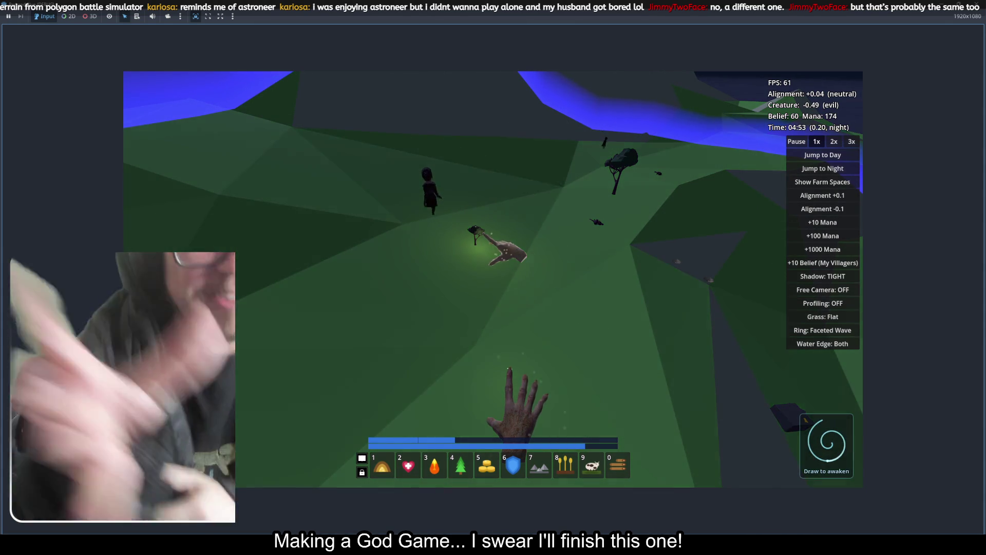
Trace two glowing miracle gesture trails across the ground with the god hand
{"action": "mouse_move", "coordinate": [508, 252]}
{"action": "left_mouse_down"}
{"action": "mouse_move", "coordinate": [517, 205]}
{"action": "mouse_move", "coordinate": [514, 275]}
{"action": "mouse_move", "coordinate": [522, 271]}
{"action": "mouse_move", "coordinate": [569, 354]}
{"action": "mouse_move", "coordinate": [590, 337]}
{"action": "mouse_move", "coordinate": [562, 309]}
{"action": "mouse_move", "coordinate": [583, 341]}
{"action": "mouse_move", "coordinate": [579, 220]}
{"action": "mouse_move", "coordinate": [572, 331]}
{"action": "mouse_move", "coordinate": [571, 295]}
{"action": "mouse_move", "coordinate": [570, 311]}
{"action": "left_mouse_up"}
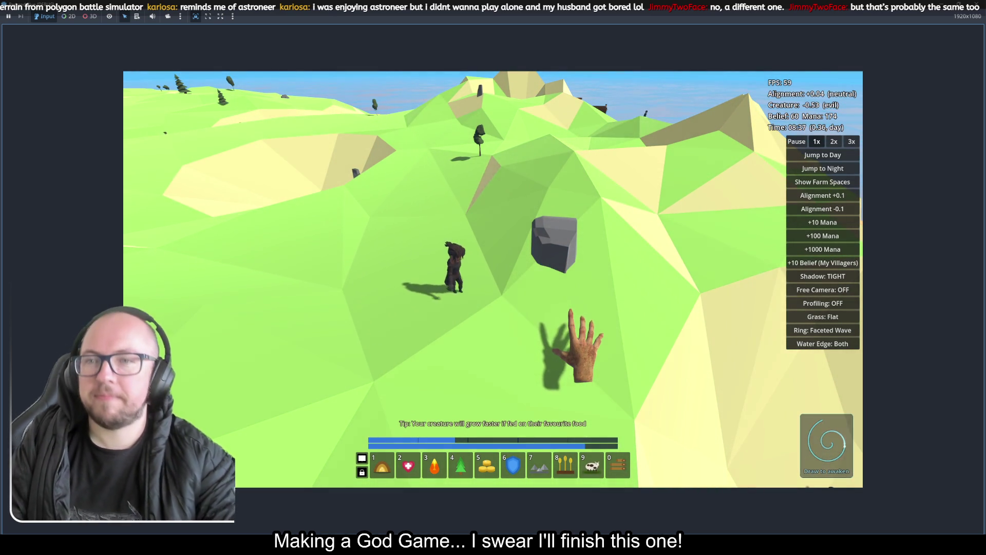
{"action": "mouse_move", "coordinate": [579, 341]}
{"action": "left_mouse_down"}
{"action": "mouse_move", "coordinate": [562, 379]}
{"action": "mouse_move", "coordinate": [465, 334]}
{"action": "left_mouse_up"}
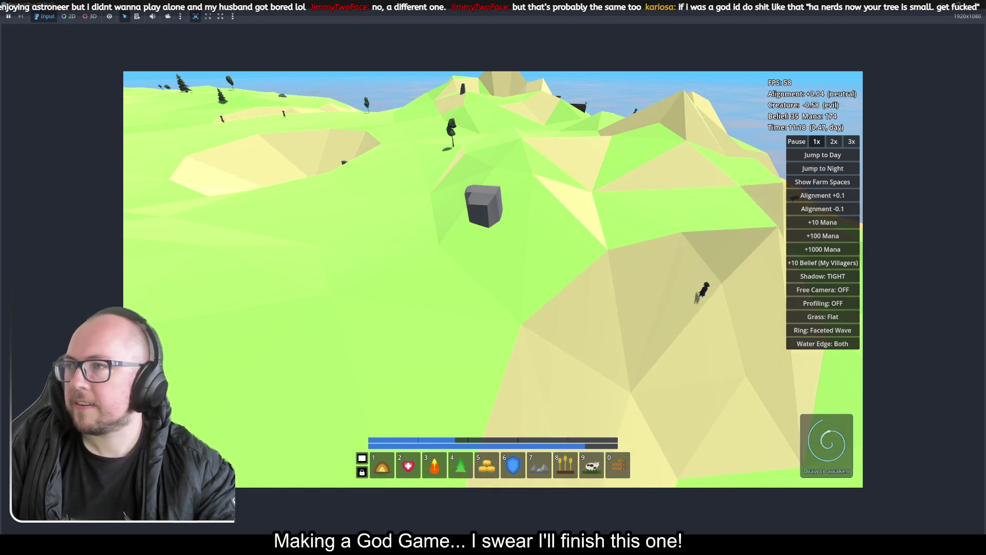
{"action": "key", "text": "alt+Tab"}
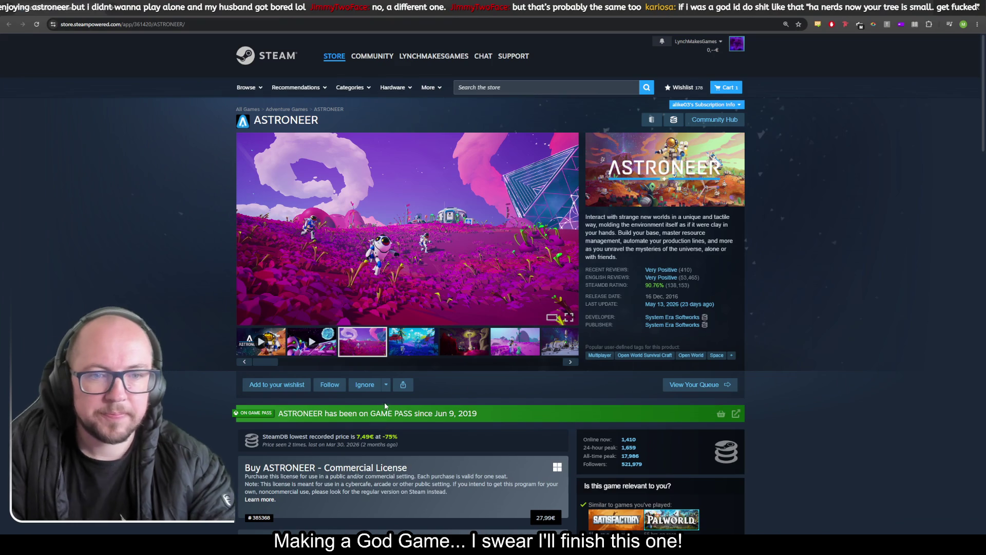
Flip through the Astroneer screenshots to the moon base shot and open it full size
{"action": "left_click", "coordinate": [414, 351]}
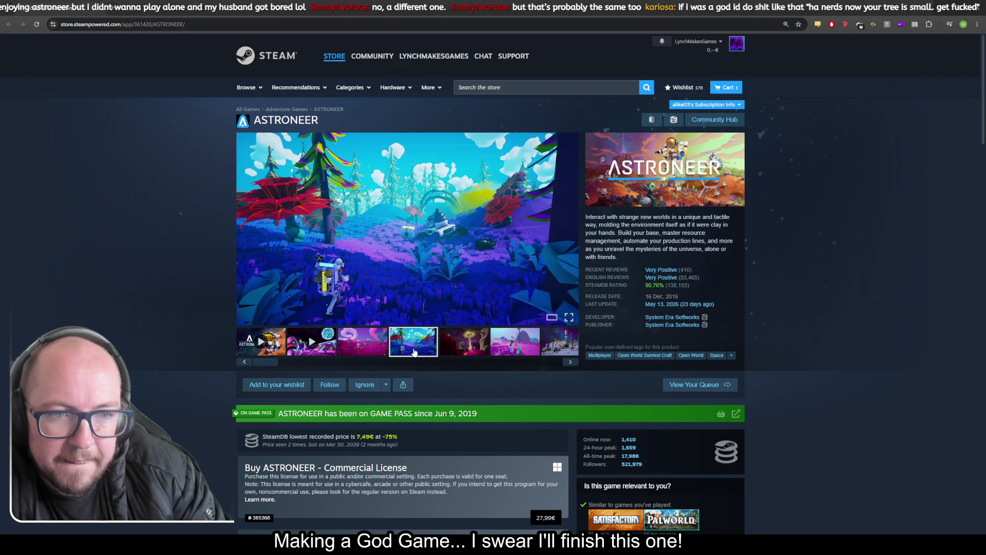
{"action": "left_click", "coordinate": [463, 341]}
{"action": "left_click", "coordinate": [497, 346]}
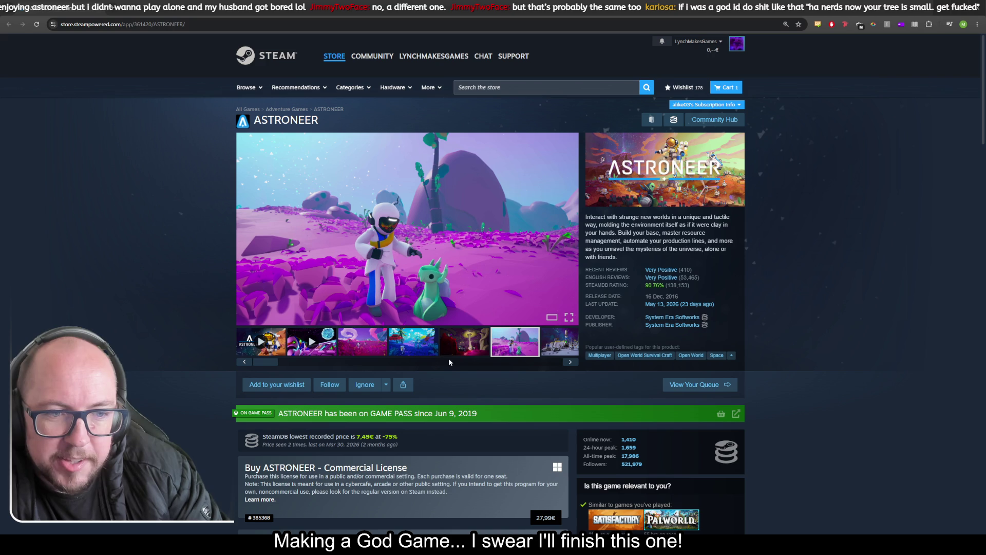
{"action": "left_click", "coordinate": [574, 346]}
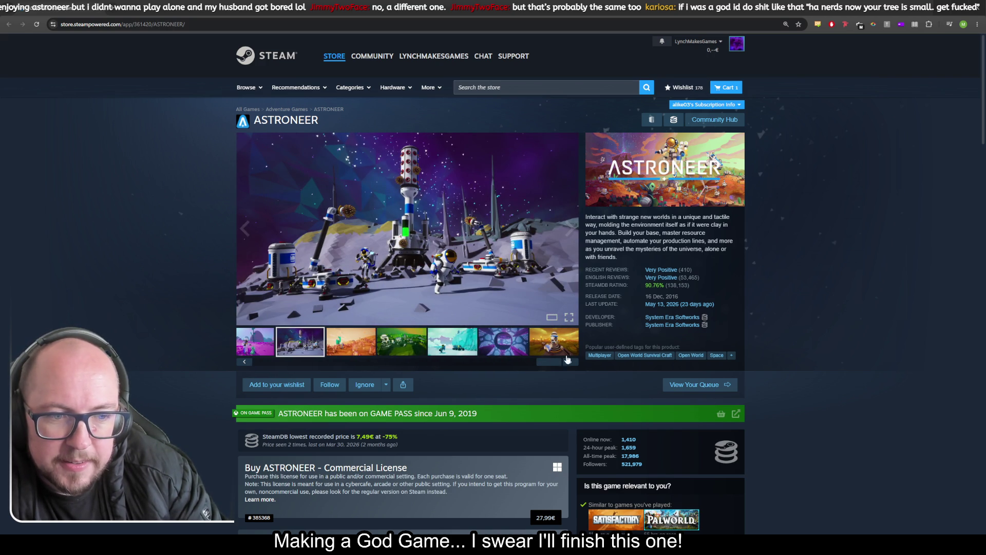
{"action": "left_click", "coordinate": [339, 237]}
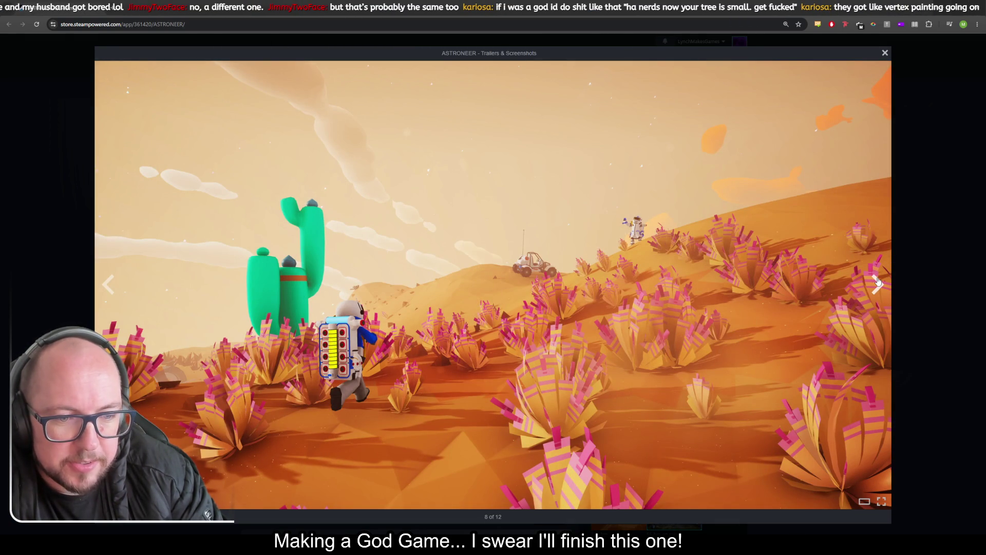
Step through nine Astroneer screenshots in Steam, then bring up the r/vibecoding feed on Reddit
{"action": "left_click", "coordinate": [877, 283]}
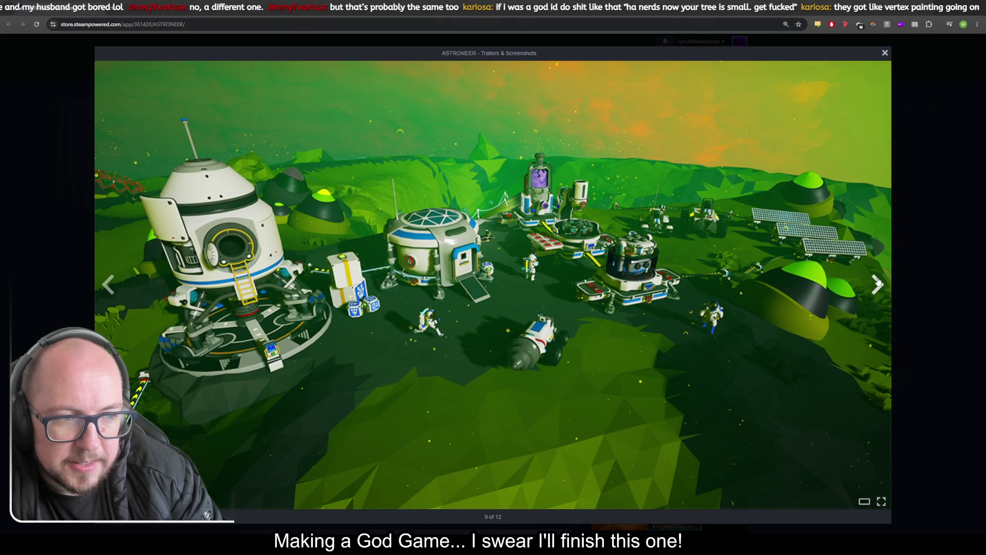
{"action": "left_click", "coordinate": [879, 282]}
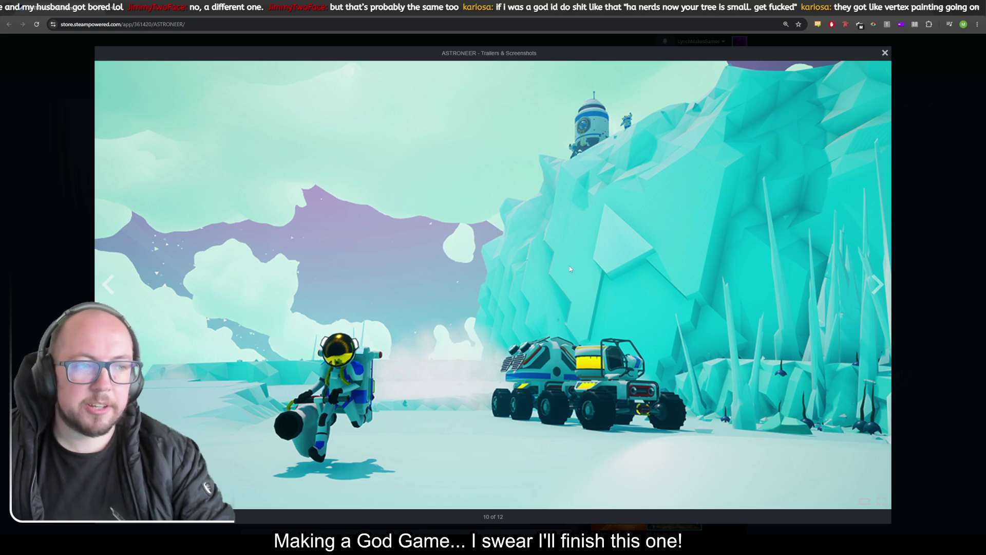
{"action": "left_click", "coordinate": [880, 292]}
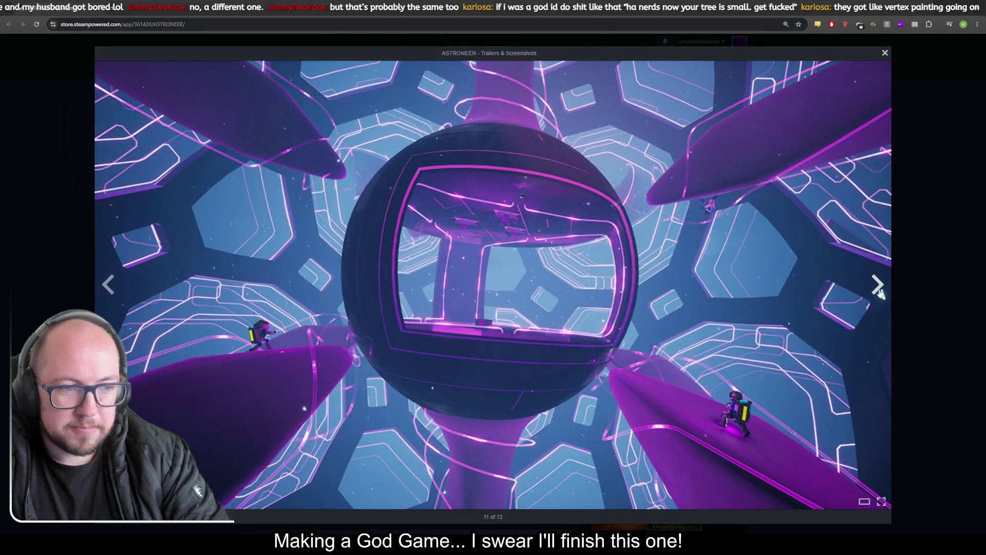
{"action": "left_click", "coordinate": [880, 292]}
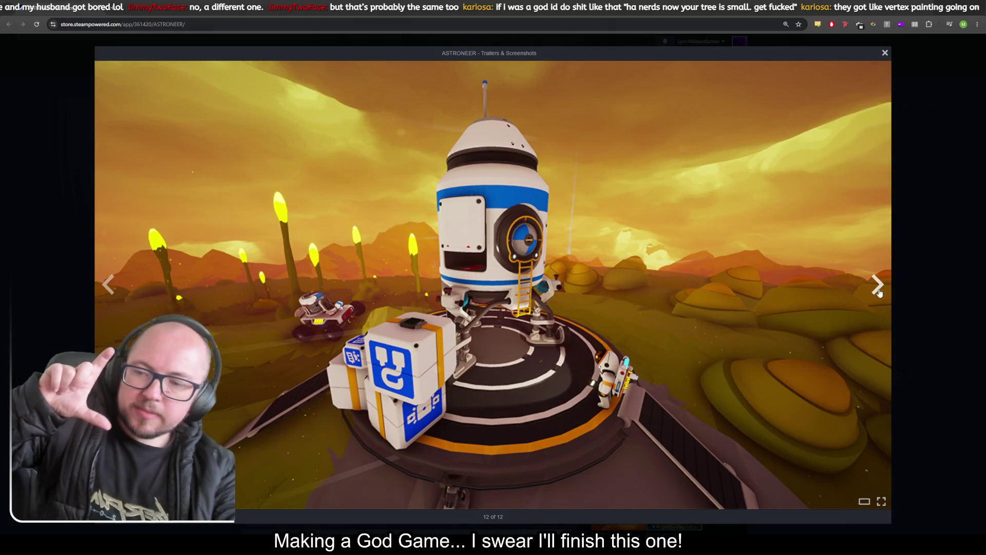
{"action": "left_click", "coordinate": [880, 293]}
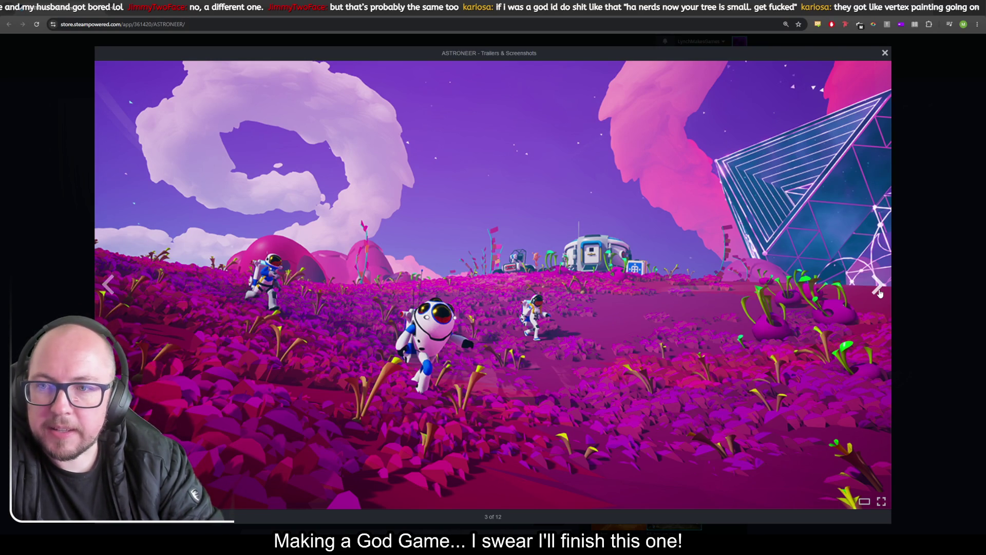
{"action": "left_click", "coordinate": [880, 293]}
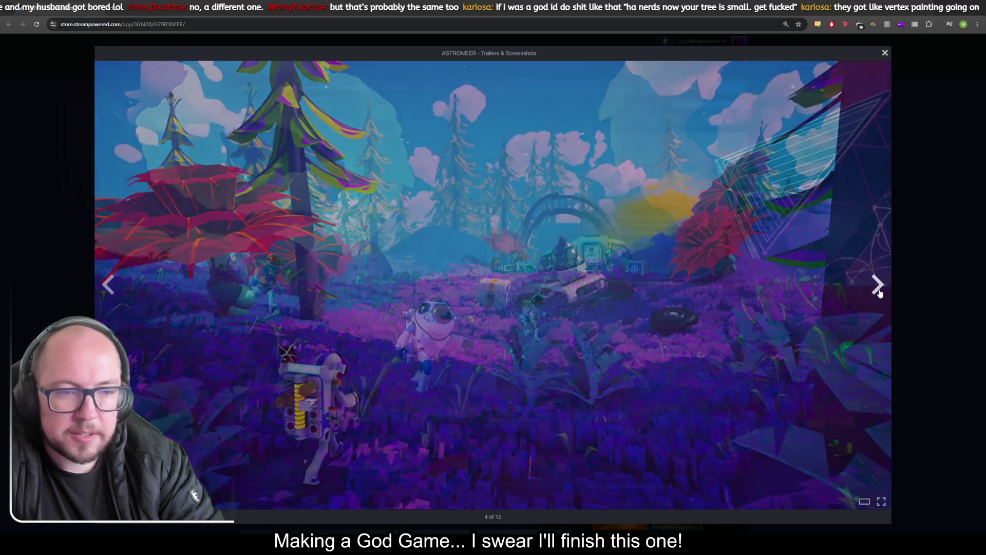
{"action": "left_click", "coordinate": [880, 292]}
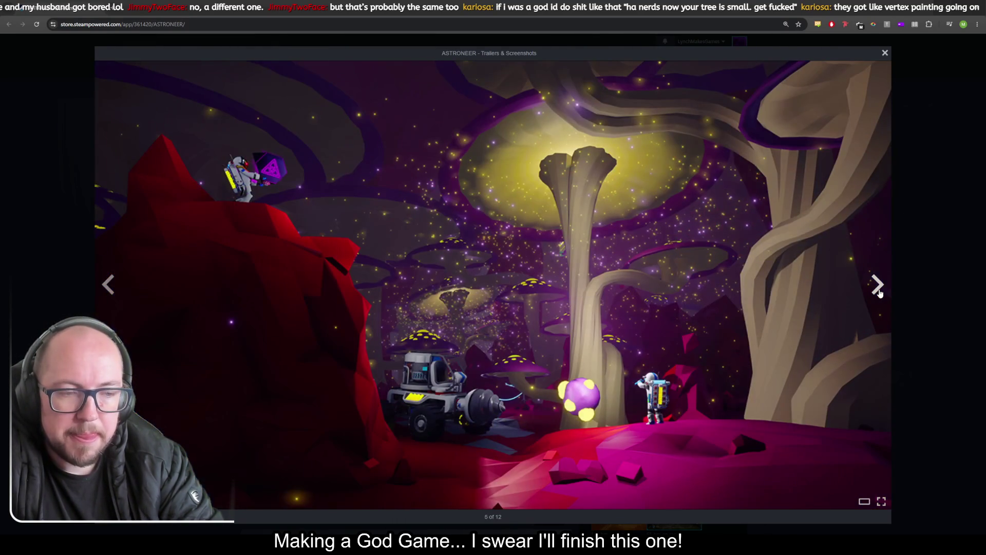
{"action": "left_click", "coordinate": [880, 292]}
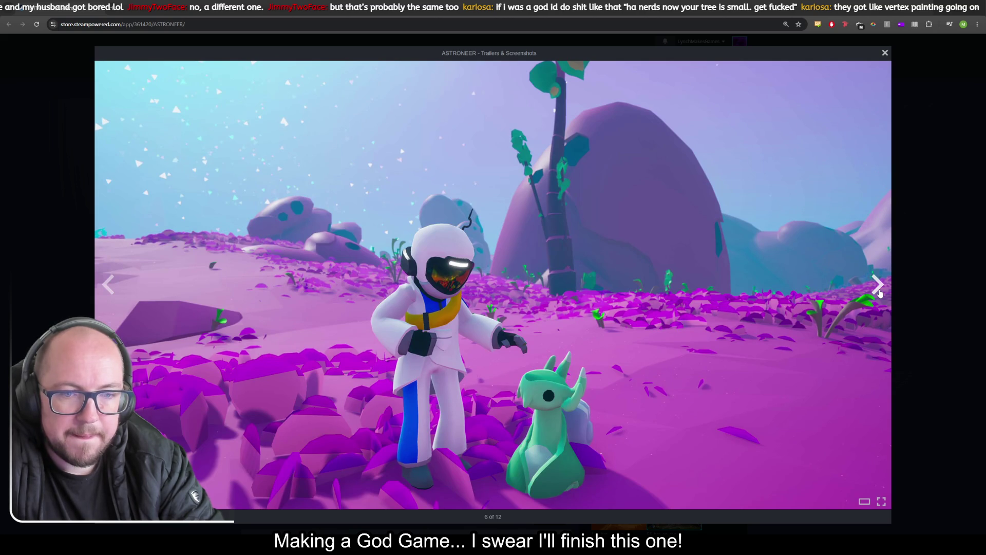
{"action": "left_click", "coordinate": [880, 292]}
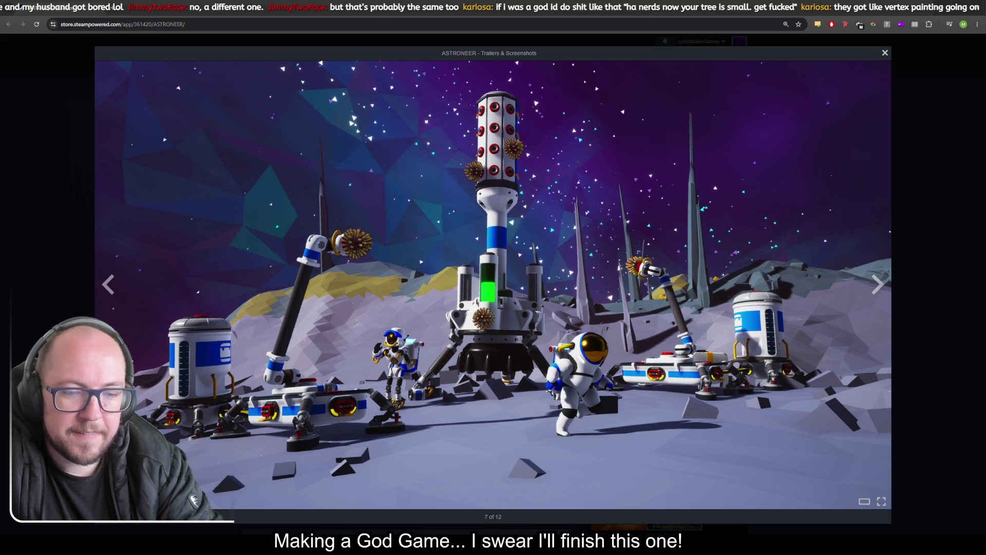
{"action": "left_click", "coordinate": [334, 501]}
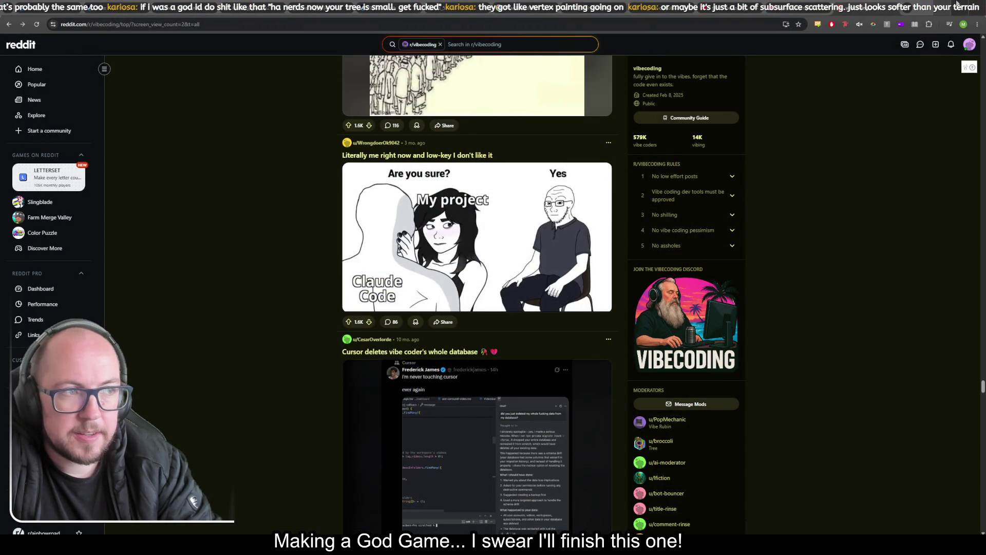
Bring the crashed Godot terminal log forward, move the image window aside, and return to the Godot editor
{"action": "left_click", "coordinate": [969, 6]}
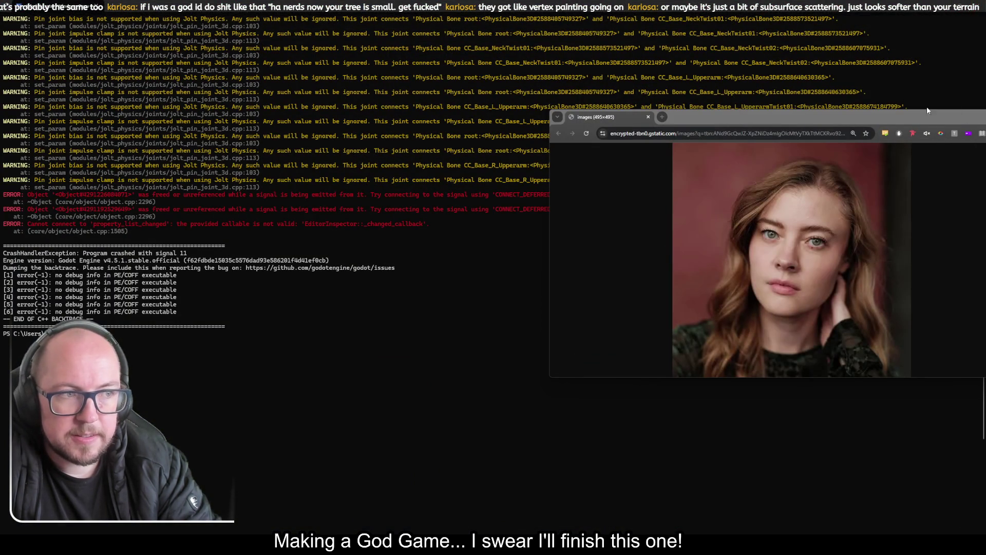
{"action": "mouse_move", "coordinate": [928, 110]}
{"action": "left_mouse_down"}
{"action": "mouse_move", "coordinate": [796, 134]}
{"action": "mouse_move", "coordinate": [676, 134]}
{"action": "left_mouse_up"}
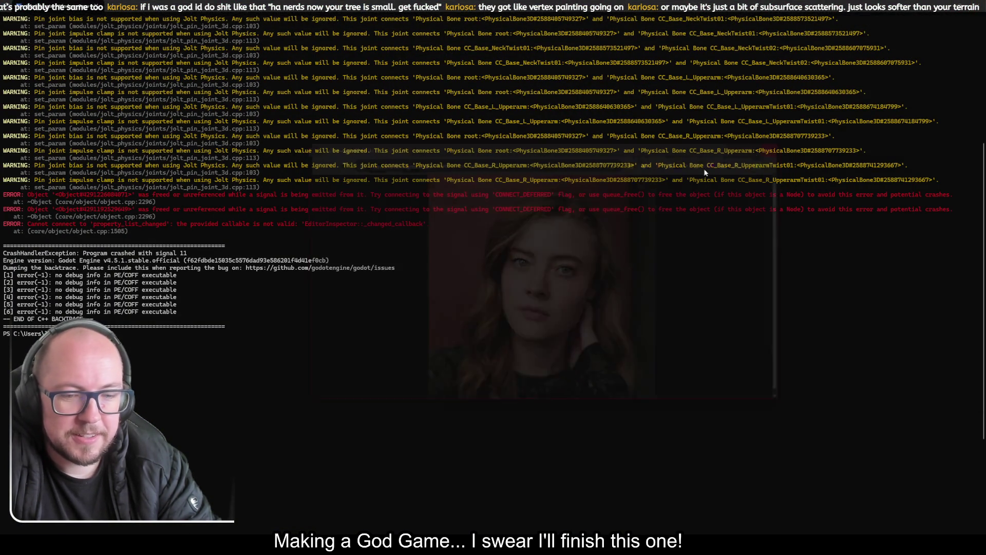
{"action": "mouse_move", "coordinate": [298, 544]}
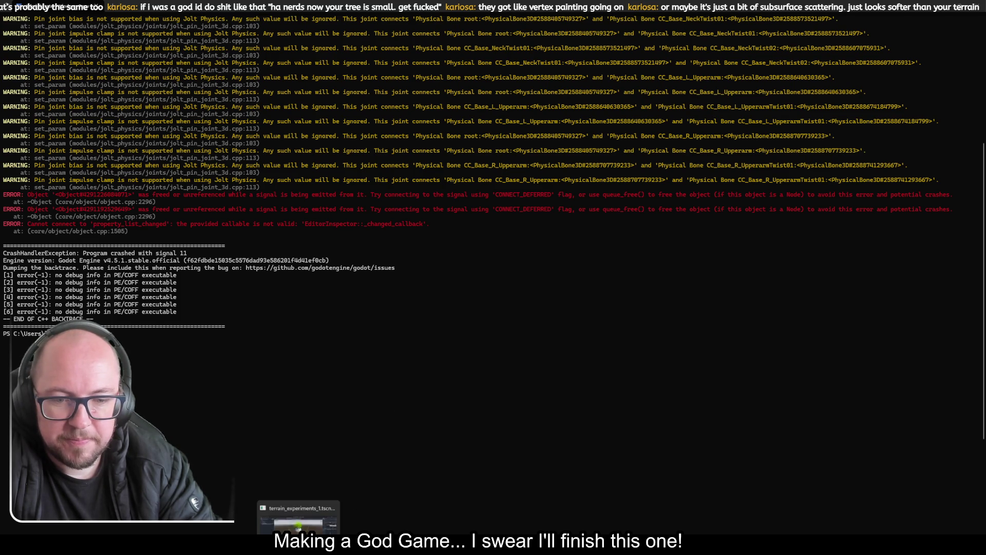
{"action": "left_click", "coordinate": [292, 426]}
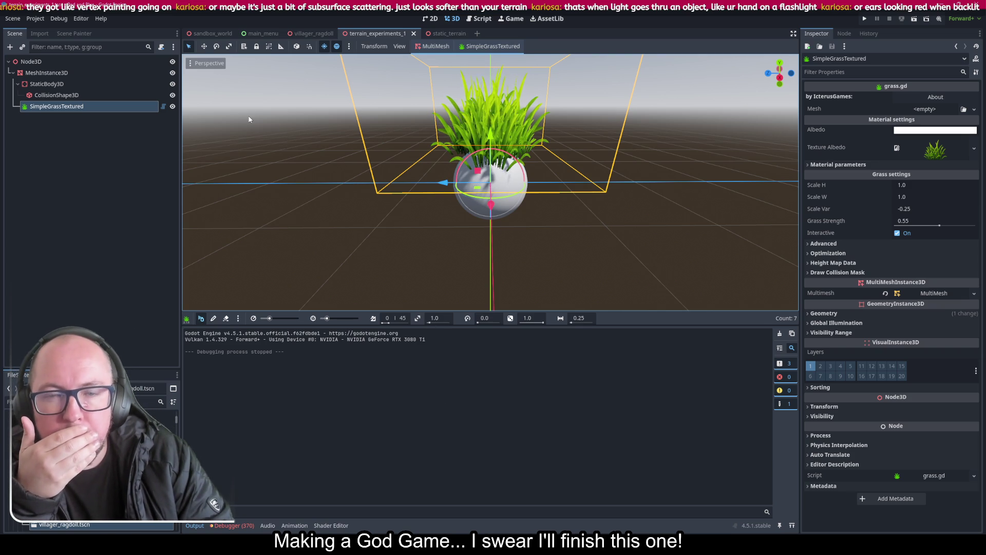
Switch to sandbox_world, inspect the Terrain node and fly over it, then run Red and Blue
{"action": "left_click", "coordinate": [205, 34]}
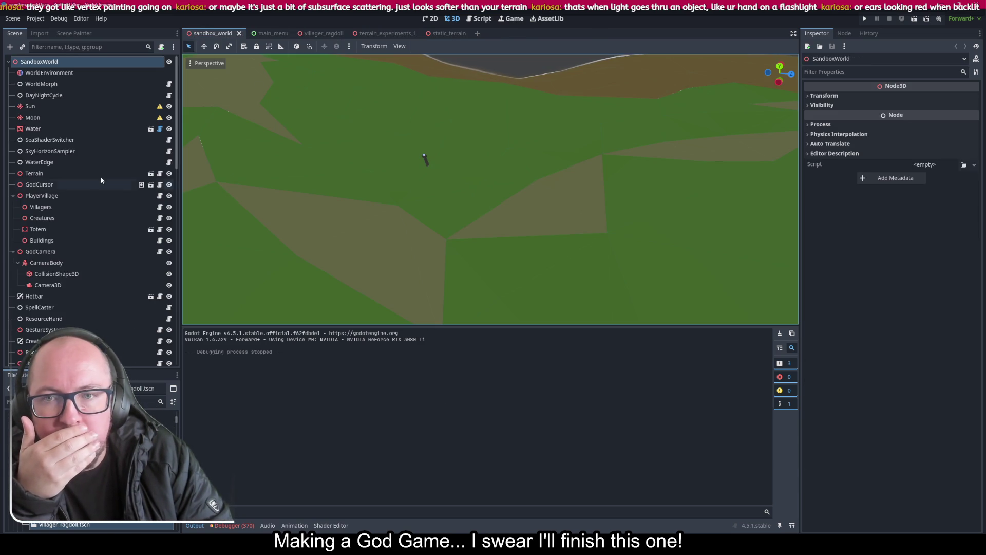
{"action": "left_click", "coordinate": [51, 171]}
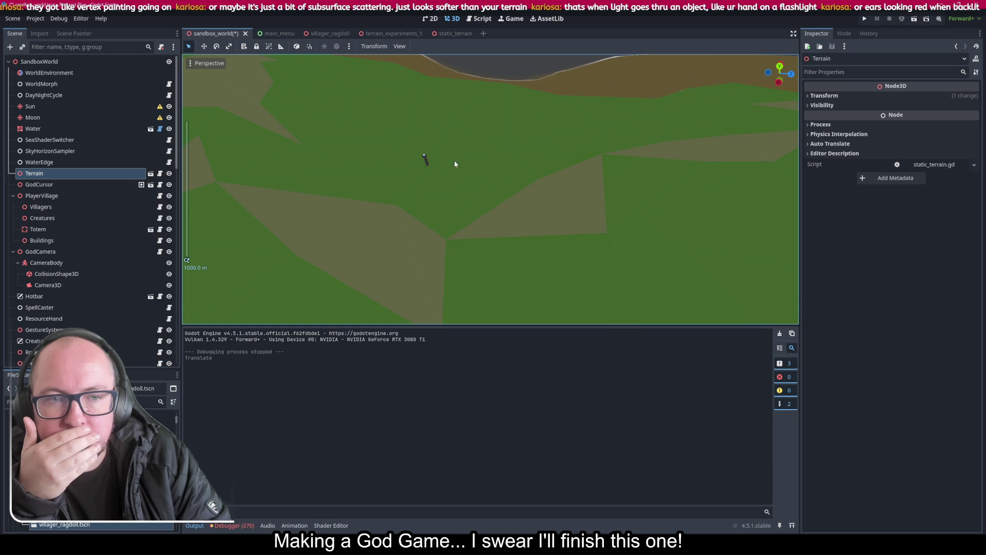
{"action": "scroll", "coordinate": [488, 262], "scroll_direction": "up", "scroll_amount": 2}
{"action": "scroll", "coordinate": [491, 190], "scroll_direction": "down", "scroll_amount": 5}
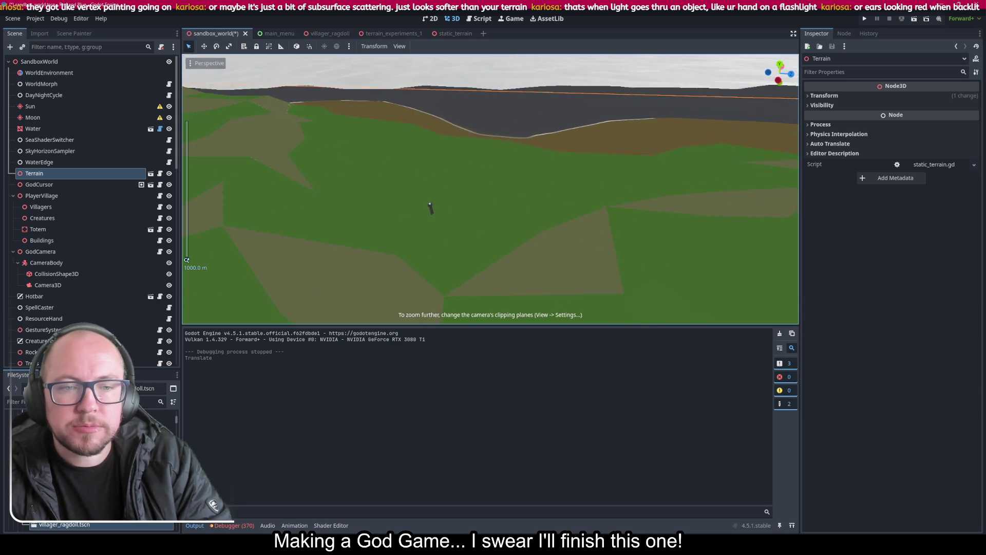
{"action": "scroll", "coordinate": [491, 189], "scroll_direction": "up", "scroll_amount": 10}
{"action": "left_click_drag", "start_coordinate": [481, 222], "coordinate": [455, 241]}
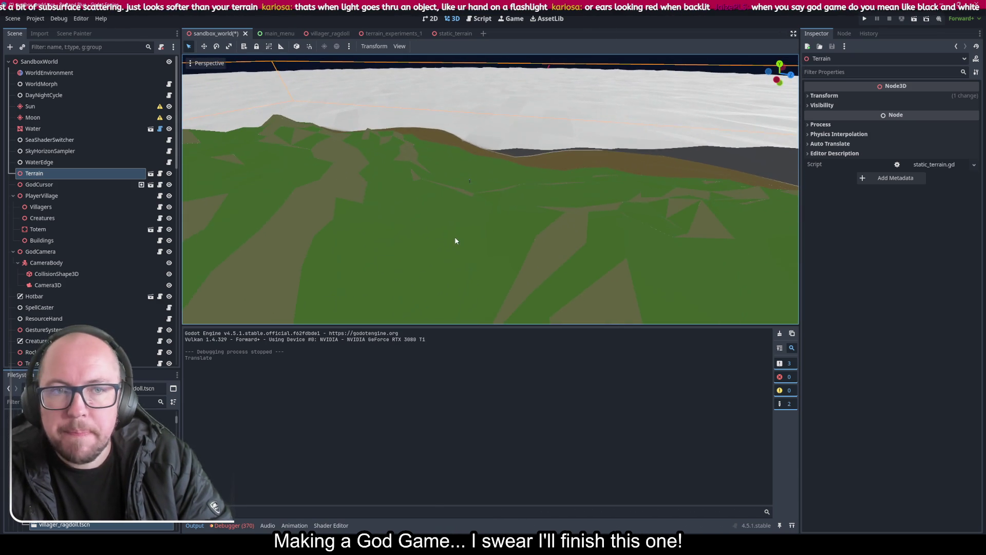
{"action": "left_click", "coordinate": [864, 20]}
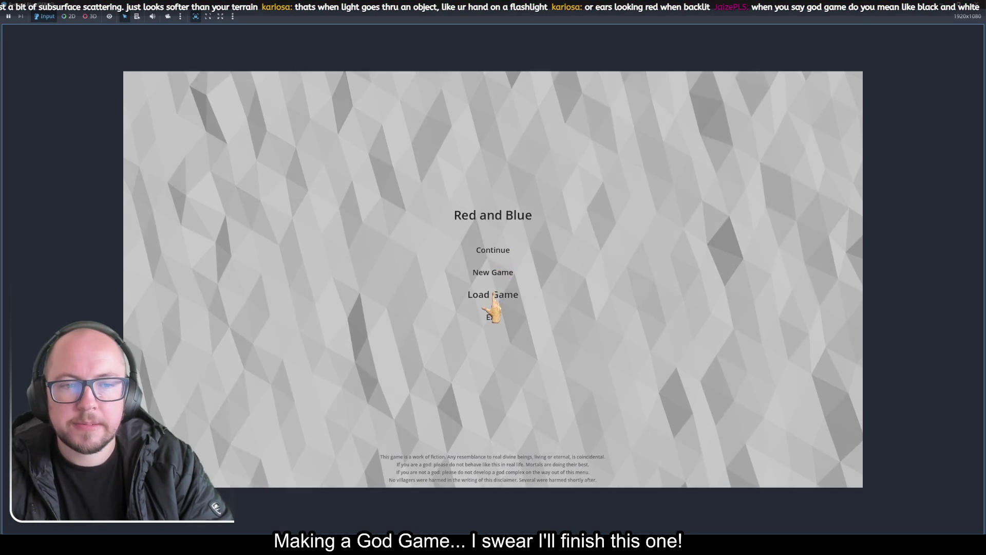
Load a saved game, zoom onto the villagers, and slam the god hand onto the ground
{"action": "left_click", "coordinate": [502, 286]}
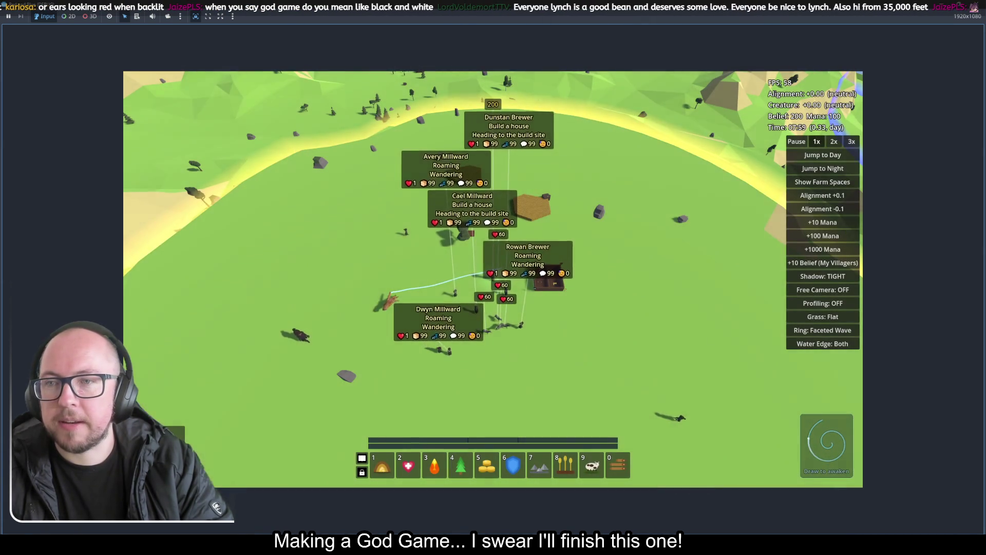
{"action": "scroll", "coordinate": [414, 198], "scroll_direction": "up", "scroll_amount": 10}
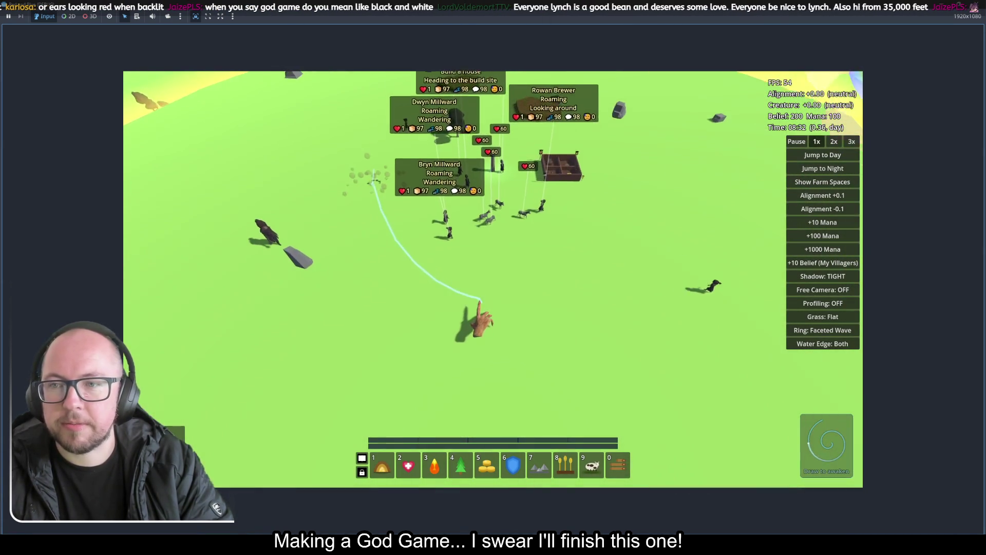
{"action": "scroll", "coordinate": [560, 283], "scroll_direction": "down", "scroll_amount": 5}
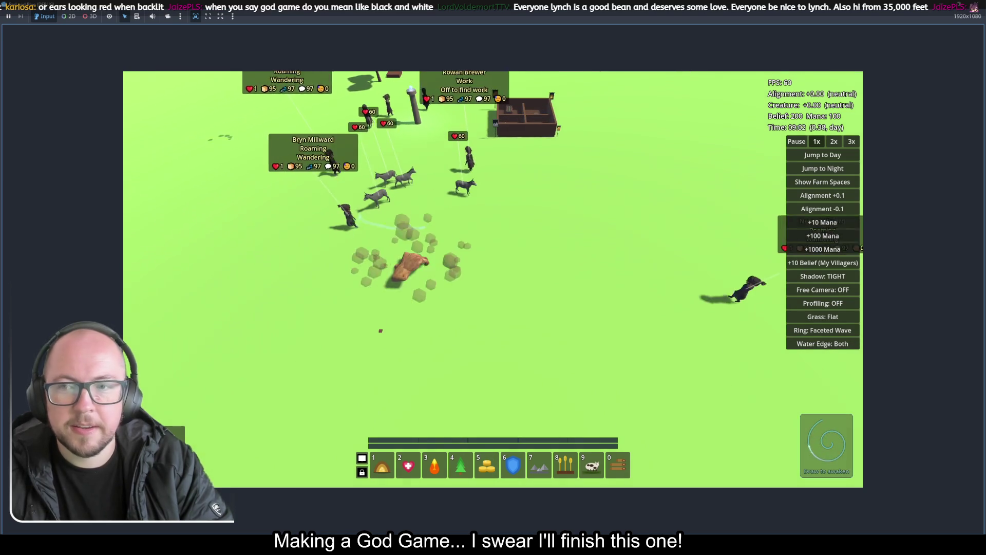
{"action": "scroll", "coordinate": [562, 319], "scroll_direction": "up", "scroll_amount": 5}
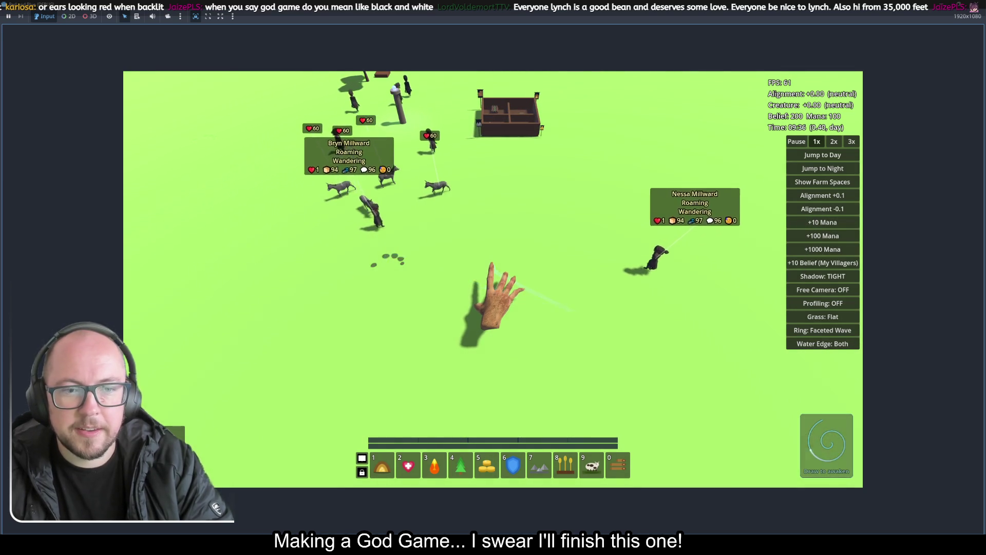
{"action": "left_click", "coordinate": [501, 285]}
Move forward over the village and draw gesture strokes until the heal miracle is readied
{"action": "key", "text": "w"}
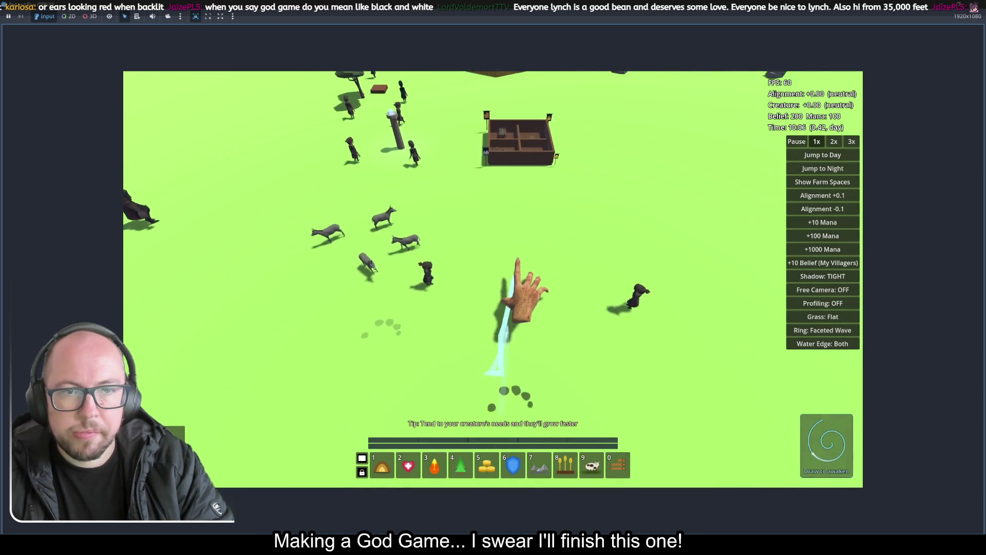
{"action": "mouse_move", "coordinate": [524, 288]}
{"action": "left_mouse_down"}
{"action": "mouse_move", "coordinate": [469, 320]}
{"action": "mouse_move", "coordinate": [453, 452]}
{"action": "left_mouse_up"}
{"action": "mouse_move", "coordinate": [406, 285]}
{"action": "left_mouse_down"}
{"action": "mouse_move", "coordinate": [436, 283]}
{"action": "mouse_move", "coordinate": [407, 292]}
{"action": "left_mouse_up"}
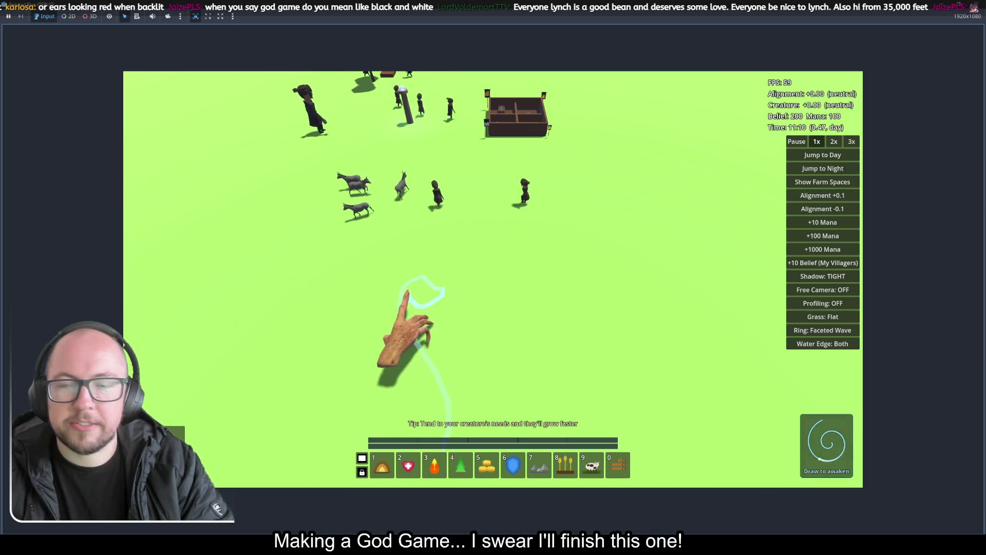
{"action": "mouse_move", "coordinate": [462, 264]}
{"action": "left_mouse_down"}
{"action": "mouse_move", "coordinate": [473, 330]}
{"action": "mouse_move", "coordinate": [360, 303]}
{"action": "left_mouse_up"}
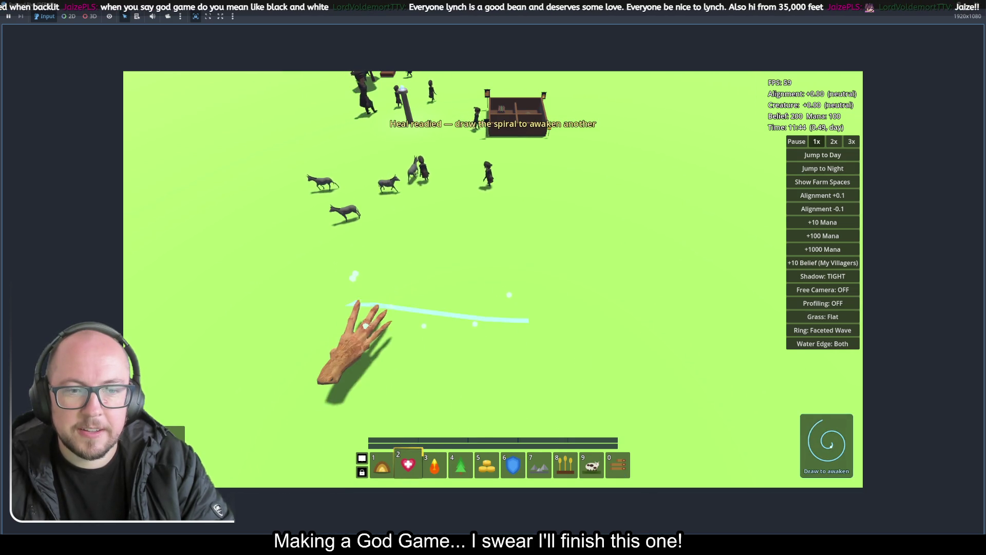
Draw the zigzag and triangle glyphs to ready the stone miracle
{"action": "left_click_drag", "start_coordinate": [487, 226], "coordinate": [453, 319]}
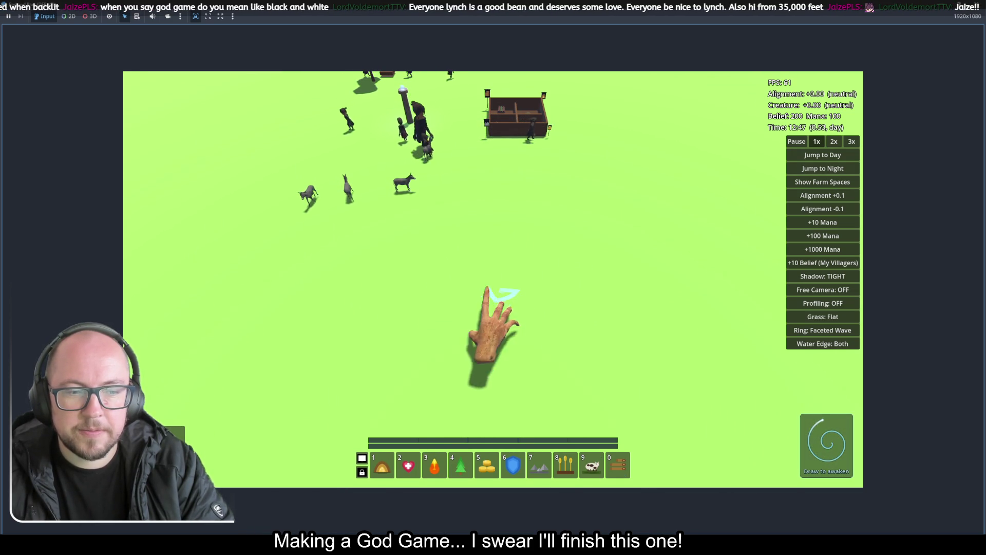
{"action": "mouse_move", "coordinate": [599, 259]}
{"action": "left_mouse_down"}
{"action": "mouse_move", "coordinate": [637, 303]}
{"action": "mouse_move", "coordinate": [509, 342]}
{"action": "mouse_move", "coordinate": [625, 257]}
{"action": "mouse_move", "coordinate": [715, 343]}
{"action": "mouse_move", "coordinate": [469, 341]}
{"action": "mouse_move", "coordinate": [612, 269]}
{"action": "mouse_move", "coordinate": [614, 247]}
{"action": "left_mouse_up"}
{"action": "mouse_move", "coordinate": [709, 348]}
{"action": "left_mouse_down"}
{"action": "mouse_move", "coordinate": [719, 408]}
{"action": "mouse_move", "coordinate": [471, 419]}
{"action": "mouse_move", "coordinate": [459, 360]}
{"action": "left_mouse_up"}
Draw the spiral to awaken gestures, then a triangle to ready the fire miracle
{"action": "mouse_move", "coordinate": [435, 278]}
{"action": "left_mouse_down"}
{"action": "mouse_move", "coordinate": [453, 284]}
{"action": "mouse_move", "coordinate": [455, 329]}
{"action": "left_mouse_up"}
{"action": "mouse_move", "coordinate": [405, 239]}
{"action": "left_mouse_down"}
{"action": "mouse_move", "coordinate": [511, 282]}
{"action": "mouse_move", "coordinate": [377, 288]}
{"action": "left_mouse_up"}
{"action": "mouse_move", "coordinate": [429, 257]}
{"action": "left_mouse_down"}
{"action": "mouse_move", "coordinate": [488, 271]}
{"action": "mouse_move", "coordinate": [491, 251]}
{"action": "mouse_move", "coordinate": [502, 280]}
{"action": "mouse_move", "coordinate": [502, 335]}
{"action": "mouse_move", "coordinate": [465, 348]}
{"action": "mouse_move", "coordinate": [478, 335]}
{"action": "mouse_move", "coordinate": [434, 316]}
{"action": "mouse_move", "coordinate": [469, 231]}
{"action": "mouse_move", "coordinate": [418, 242]}
{"action": "mouse_move", "coordinate": [426, 242]}
{"action": "mouse_move", "coordinate": [413, 220]}
{"action": "mouse_move", "coordinate": [463, 241]}
{"action": "mouse_move", "coordinate": [469, 220]}
{"action": "mouse_move", "coordinate": [456, 268]}
{"action": "mouse_move", "coordinate": [410, 238]}
{"action": "mouse_move", "coordinate": [419, 250]}
{"action": "mouse_move", "coordinate": [406, 288]}
{"action": "mouse_move", "coordinate": [452, 400]}
{"action": "mouse_move", "coordinate": [572, 342]}
{"action": "mouse_move", "coordinate": [620, 344]}
{"action": "mouse_move", "coordinate": [538, 280]}
{"action": "mouse_move", "coordinate": [467, 363]}
{"action": "mouse_move", "coordinate": [568, 374]}
{"action": "mouse_move", "coordinate": [493, 319]}
{"action": "mouse_move", "coordinate": [516, 304]}
{"action": "mouse_move", "coordinate": [478, 311]}
{"action": "mouse_move", "coordinate": [687, 363]}
{"action": "mouse_move", "coordinate": [654, 334]}
{"action": "mouse_move", "coordinate": [500, 287]}
{"action": "mouse_move", "coordinate": [452, 287]}
{"action": "mouse_move", "coordinate": [528, 303]}
{"action": "mouse_move", "coordinate": [495, 330]}
{"action": "mouse_move", "coordinate": [501, 322]}
{"action": "left_mouse_up"}
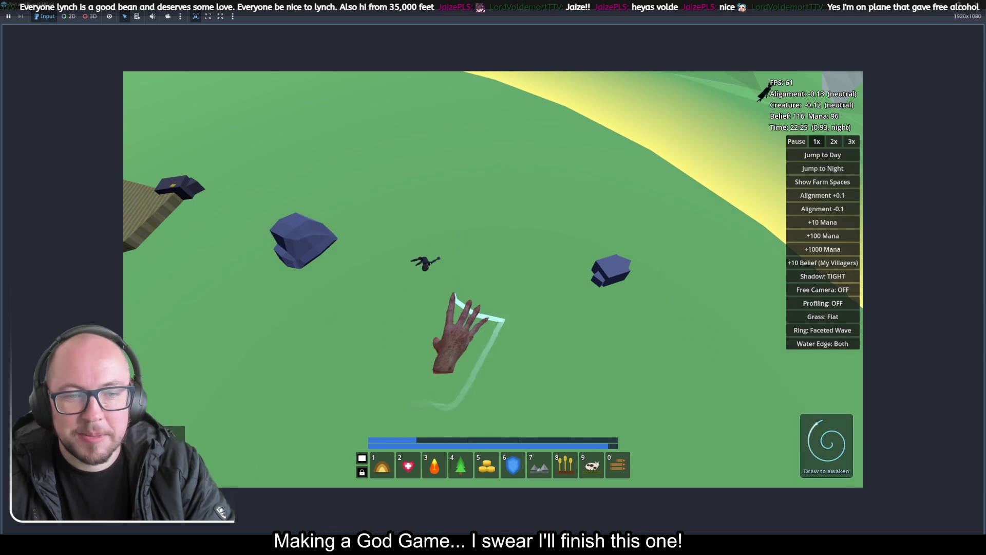
Draw four more gesture strokes across the night-time village until the creature throws a villager
{"action": "mouse_move", "coordinate": [439, 334]}
{"action": "left_mouse_down"}
{"action": "mouse_move", "coordinate": [446, 344]}
{"action": "mouse_move", "coordinate": [459, 331]}
{"action": "left_mouse_up"}
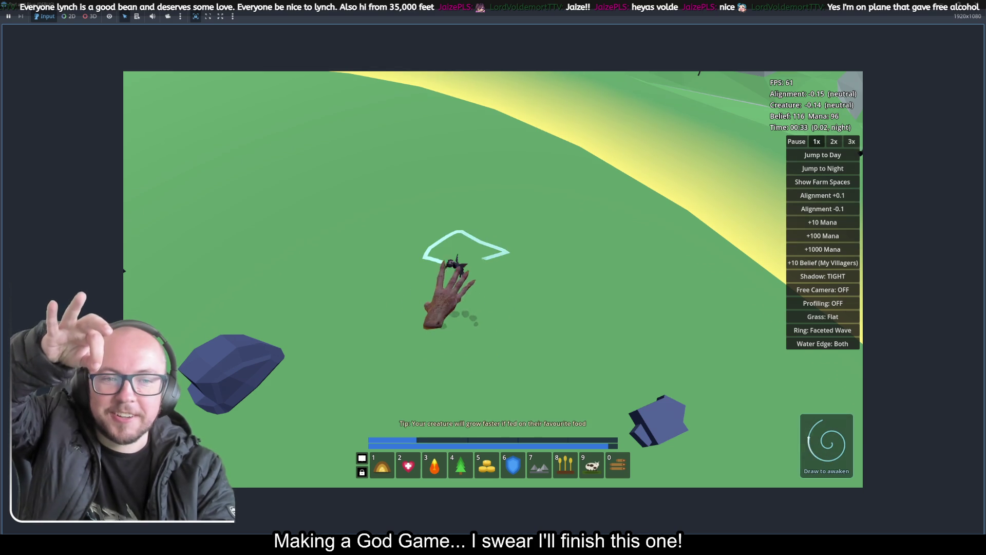
{"action": "mouse_move", "coordinate": [400, 386]}
{"action": "left_mouse_down"}
{"action": "mouse_move", "coordinate": [396, 369]}
{"action": "mouse_move", "coordinate": [507, 311]}
{"action": "mouse_move", "coordinate": [570, 377]}
{"action": "mouse_move", "coordinate": [636, 359]}
{"action": "mouse_move", "coordinate": [504, 322]}
{"action": "mouse_move", "coordinate": [502, 330]}
{"action": "left_mouse_up"}
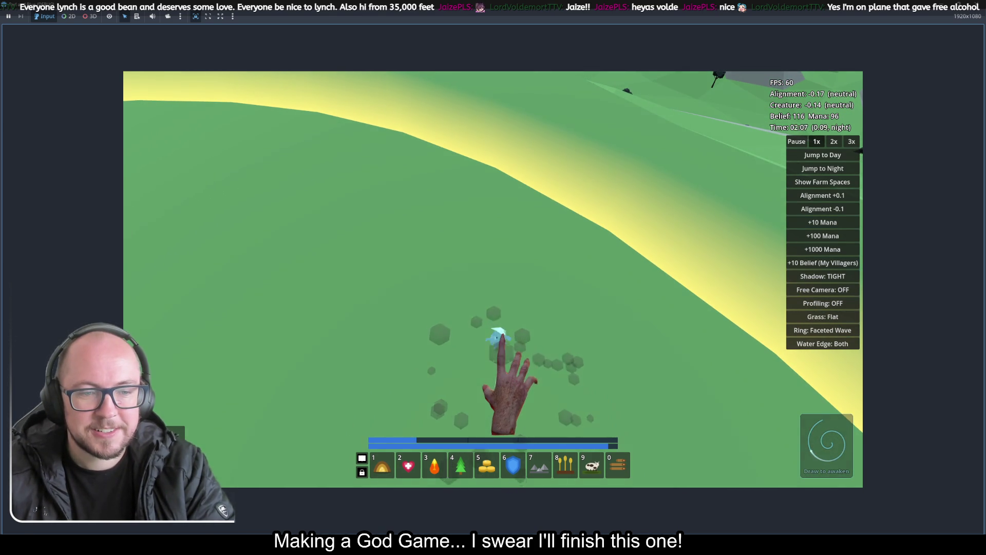
{"action": "mouse_move", "coordinate": [427, 281]}
{"action": "left_mouse_down"}
{"action": "mouse_move", "coordinate": [608, 315]}
{"action": "mouse_move", "coordinate": [560, 311]}
{"action": "mouse_move", "coordinate": [532, 280]}
{"action": "mouse_move", "coordinate": [551, 317]}
{"action": "mouse_move", "coordinate": [533, 313]}
{"action": "mouse_move", "coordinate": [456, 427]}
{"action": "mouse_move", "coordinate": [440, 308]}
{"action": "mouse_move", "coordinate": [524, 299]}
{"action": "mouse_move", "coordinate": [534, 308]}
{"action": "mouse_move", "coordinate": [565, 246]}
{"action": "left_mouse_up"}
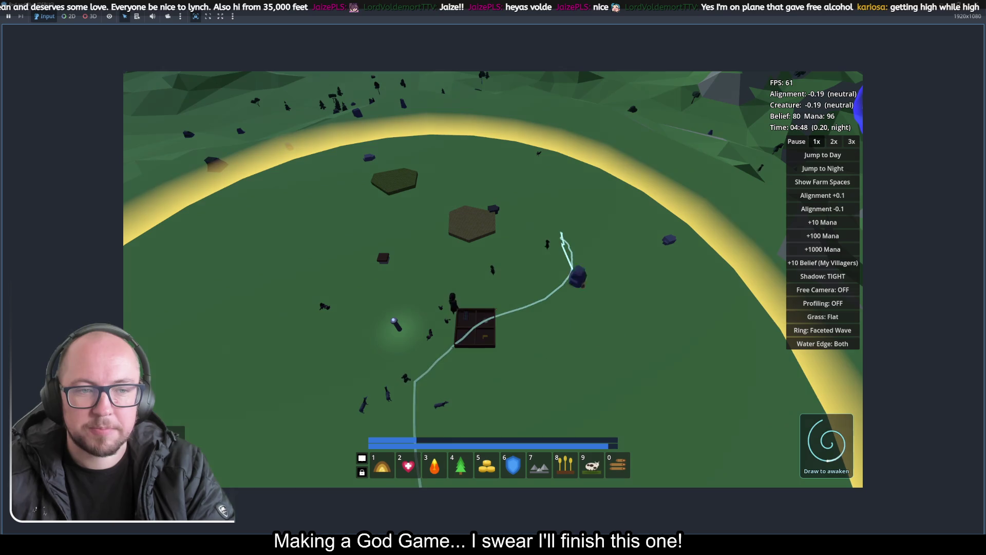
{"action": "mouse_move", "coordinate": [554, 343]}
{"action": "left_mouse_down"}
{"action": "mouse_move", "coordinate": [568, 339]}
{"action": "mouse_move", "coordinate": [578, 267]}
{"action": "mouse_move", "coordinate": [488, 277]}
{"action": "mouse_move", "coordinate": [599, 285]}
{"action": "mouse_move", "coordinate": [685, 330]}
{"action": "left_mouse_up"}
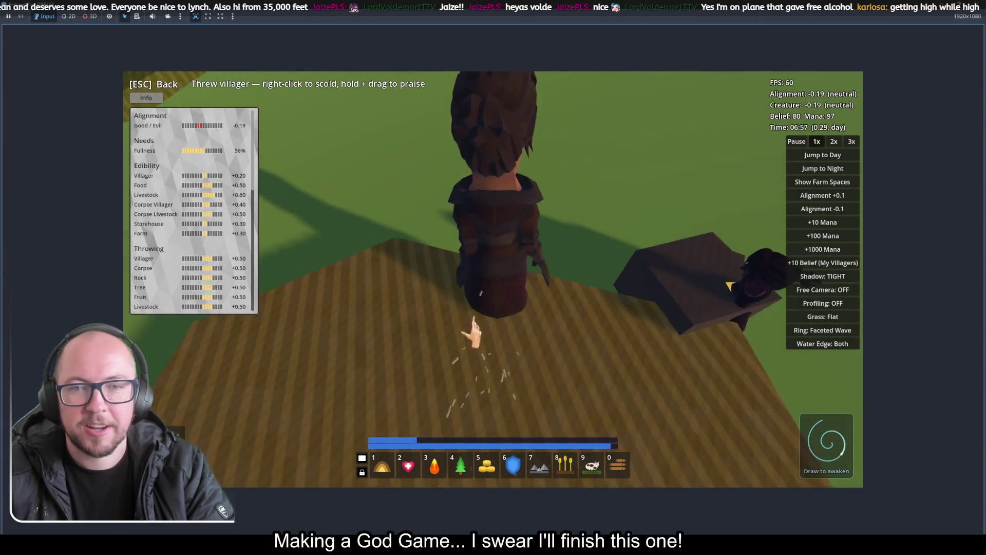
Close the creature's Info panel with Esc and zoom back over the village, farms and forest
{"action": "scroll", "coordinate": [226, 236], "scroll_direction": "down", "scroll_amount": 5}
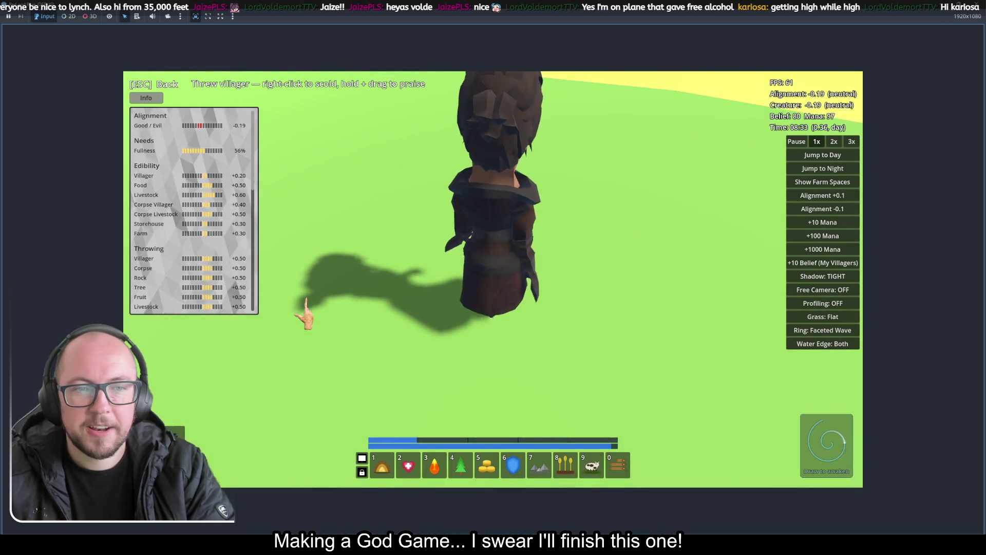
{"action": "key", "text": "Escape"}
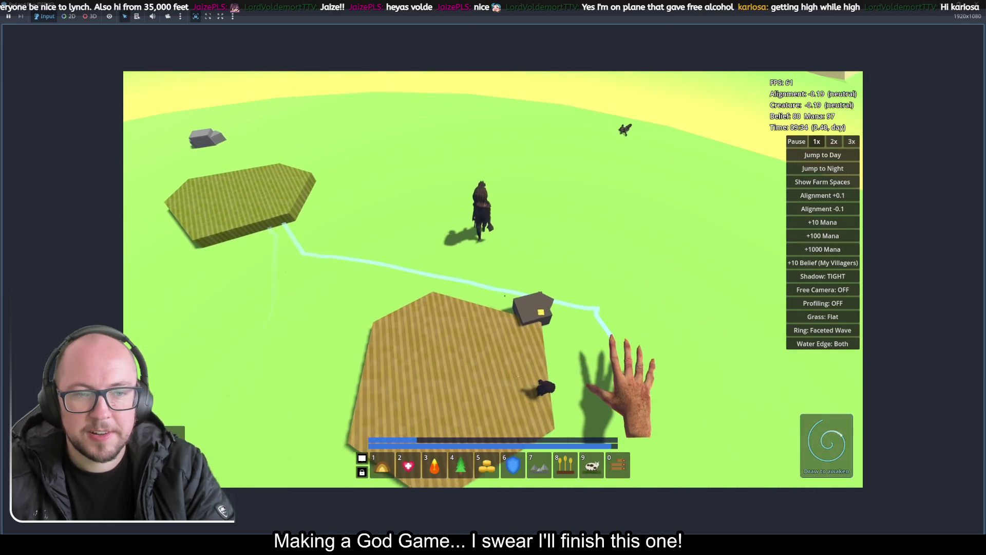
{"action": "scroll", "coordinate": [486, 281], "scroll_direction": "down", "scroll_amount": 5}
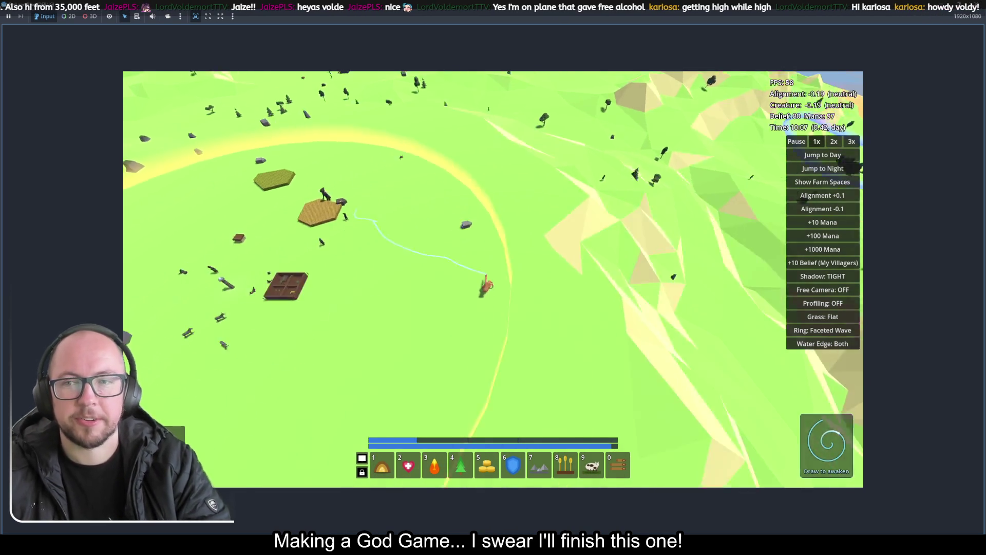
{"action": "scroll", "coordinate": [486, 285], "scroll_direction": "up", "scroll_amount": 5}
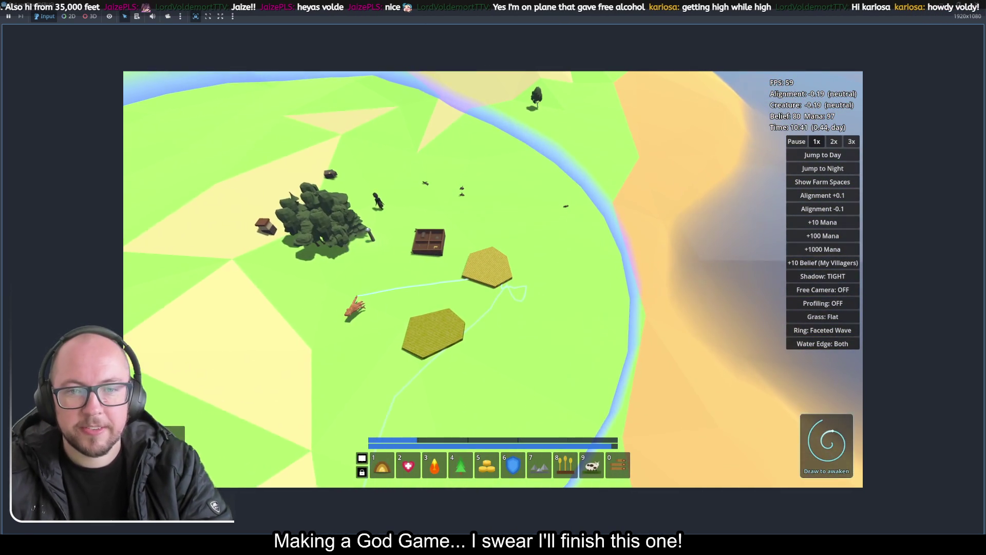
{"action": "scroll", "coordinate": [347, 307], "scroll_direction": "down", "scroll_amount": 3}
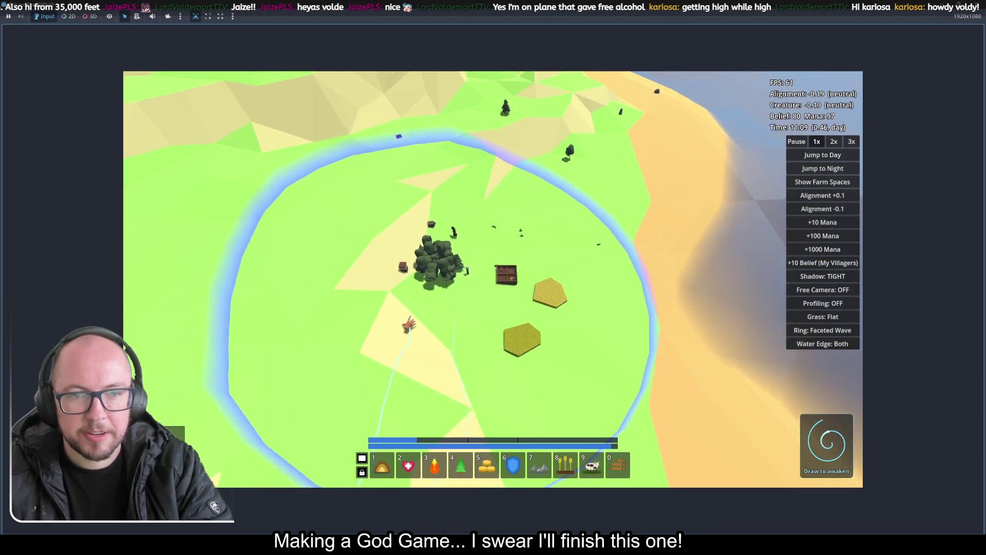
{"action": "scroll", "coordinate": [391, 323], "scroll_direction": "up", "scroll_amount": 3}
{"action": "scroll", "coordinate": [406, 334], "scroll_direction": "up", "scroll_amount": 3}
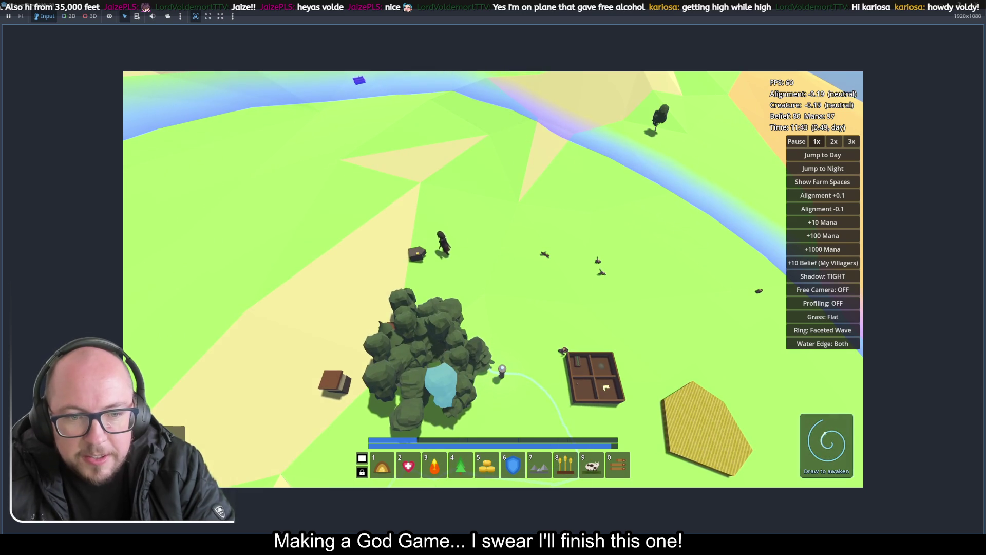
Orbit and pan around the village and forests into night, tracing a rectangle and a long trail
{"action": "mouse_move", "coordinate": [503, 369]}
{"action": "left_mouse_down"}
{"action": "mouse_move", "coordinate": [463, 329]}
{"action": "mouse_move", "coordinate": [539, 395]}
{"action": "mouse_move", "coordinate": [537, 418]}
{"action": "mouse_move", "coordinate": [662, 354]}
{"action": "left_mouse_up"}
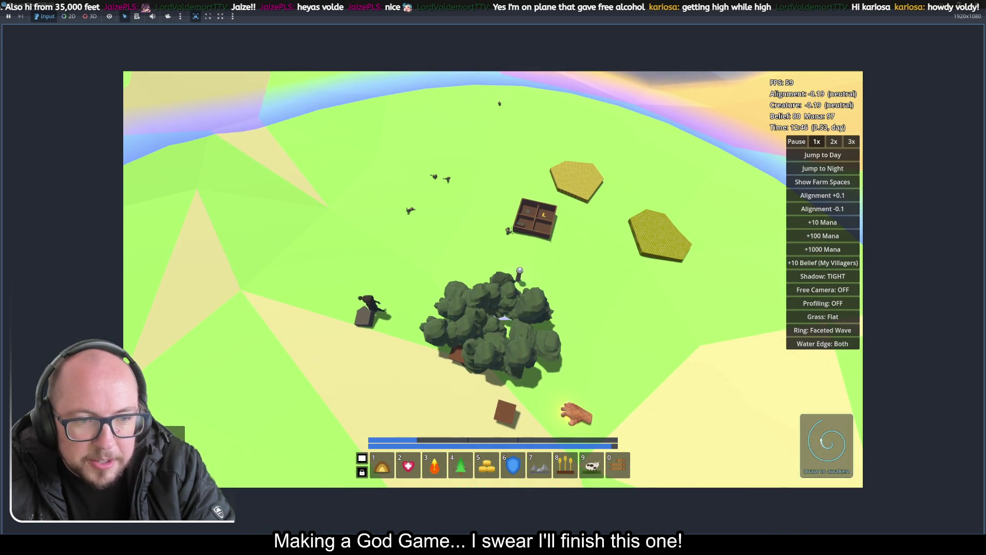
{"action": "mouse_move", "coordinate": [568, 411]}
{"action": "left_mouse_down"}
{"action": "mouse_move", "coordinate": [540, 352]}
{"action": "mouse_move", "coordinate": [517, 354]}
{"action": "left_mouse_up"}
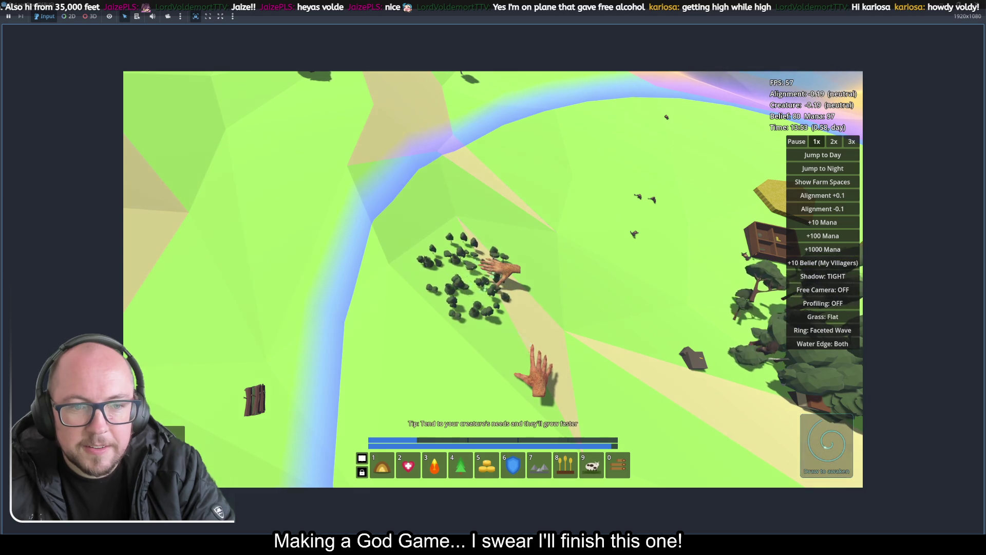
{"action": "mouse_move", "coordinate": [532, 354]}
{"action": "left_mouse_down"}
{"action": "mouse_move", "coordinate": [529, 392]}
{"action": "mouse_move", "coordinate": [530, 360]}
{"action": "left_mouse_up"}
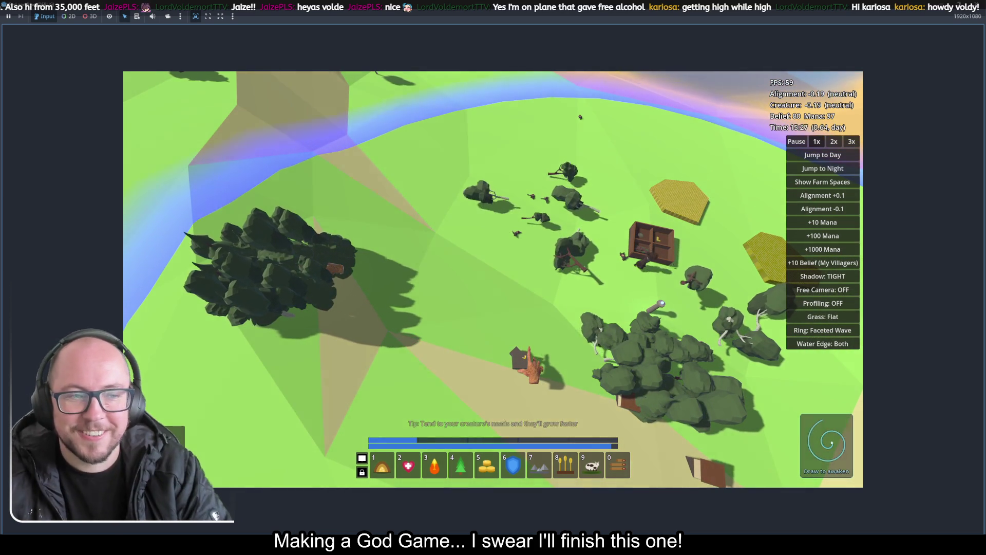
{"action": "mouse_move", "coordinate": [535, 362]}
{"action": "left_mouse_down"}
{"action": "mouse_move", "coordinate": [455, 331]}
{"action": "mouse_move", "coordinate": [457, 341]}
{"action": "mouse_move", "coordinate": [487, 324]}
{"action": "left_mouse_up"}
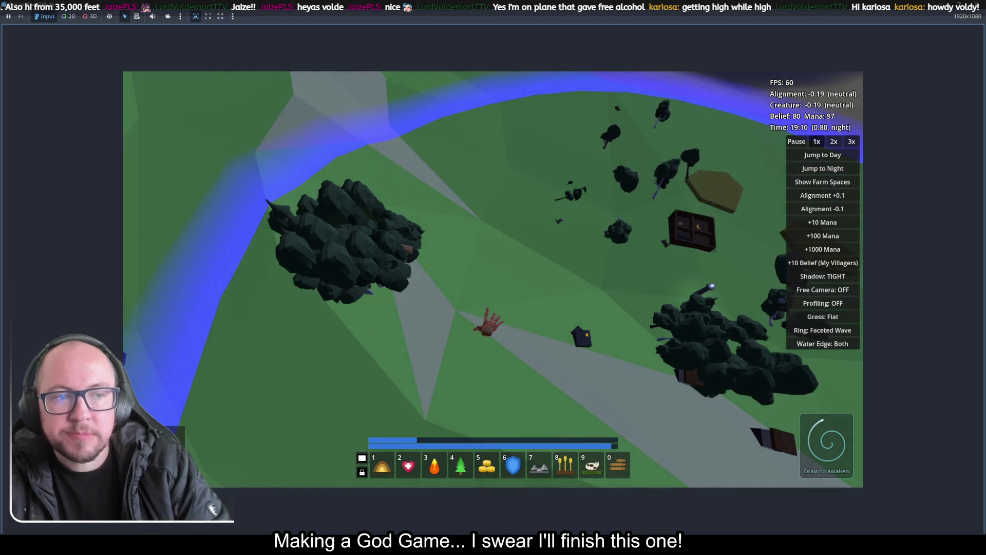
{"action": "mouse_move", "coordinate": [487, 321]}
{"action": "left_mouse_down"}
{"action": "mouse_move", "coordinate": [440, 331]}
{"action": "mouse_move", "coordinate": [493, 345]}
{"action": "left_mouse_up"}
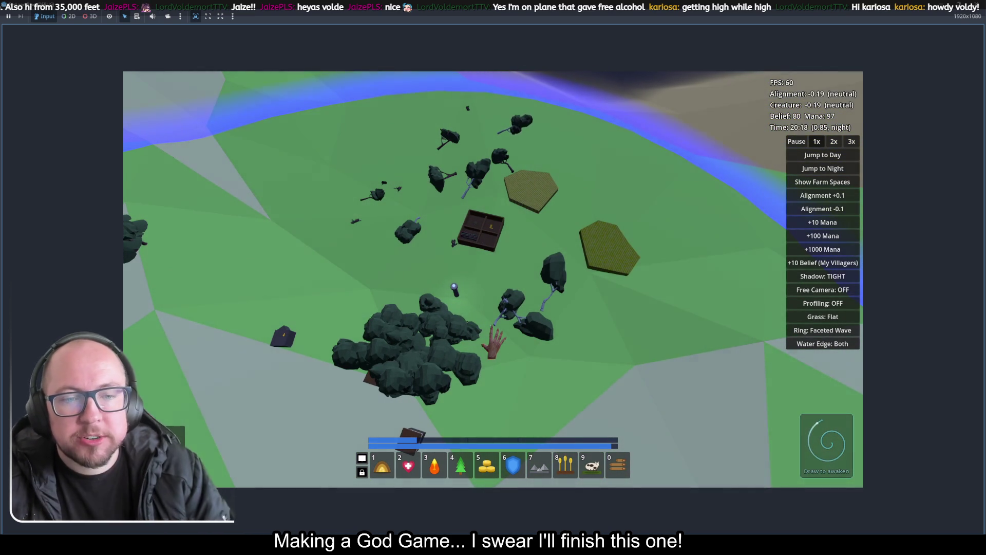
{"action": "mouse_move", "coordinate": [494, 307]}
{"action": "left_mouse_down"}
{"action": "mouse_move", "coordinate": [473, 344]}
{"action": "mouse_move", "coordinate": [511, 293]}
{"action": "mouse_move", "coordinate": [530, 288]}
{"action": "mouse_move", "coordinate": [501, 290]}
{"action": "mouse_move", "coordinate": [495, 275]}
{"action": "mouse_move", "coordinate": [502, 293]}
{"action": "mouse_move", "coordinate": [568, 326]}
{"action": "mouse_move", "coordinate": [456, 297]}
{"action": "mouse_move", "coordinate": [458, 324]}
{"action": "mouse_move", "coordinate": [502, 253]}
{"action": "mouse_move", "coordinate": [366, 288]}
{"action": "left_mouse_up"}
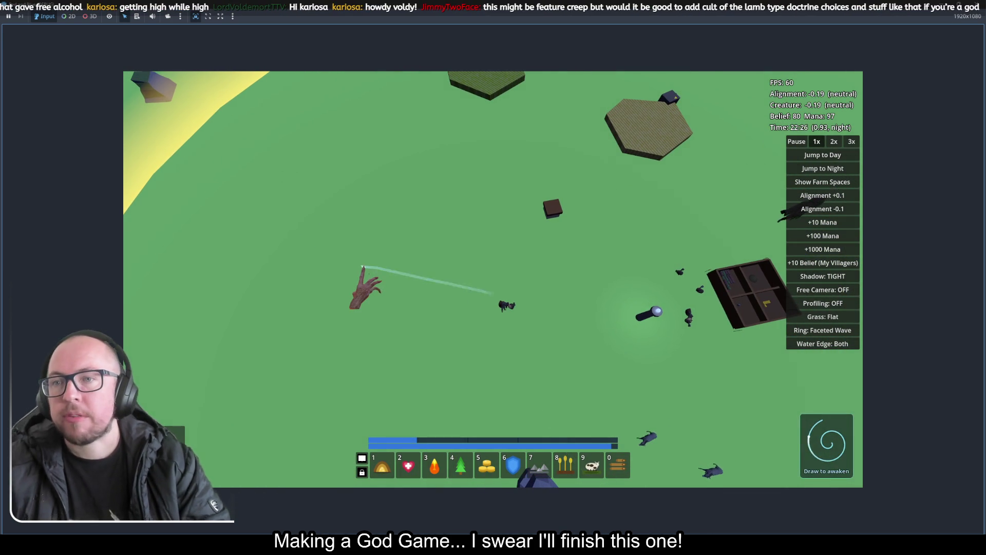
{"action": "mouse_move", "coordinate": [362, 264]}
{"action": "left_mouse_down"}
{"action": "mouse_move", "coordinate": [453, 113]}
{"action": "mouse_move", "coordinate": [960, 282]}
{"action": "left_mouse_up"}
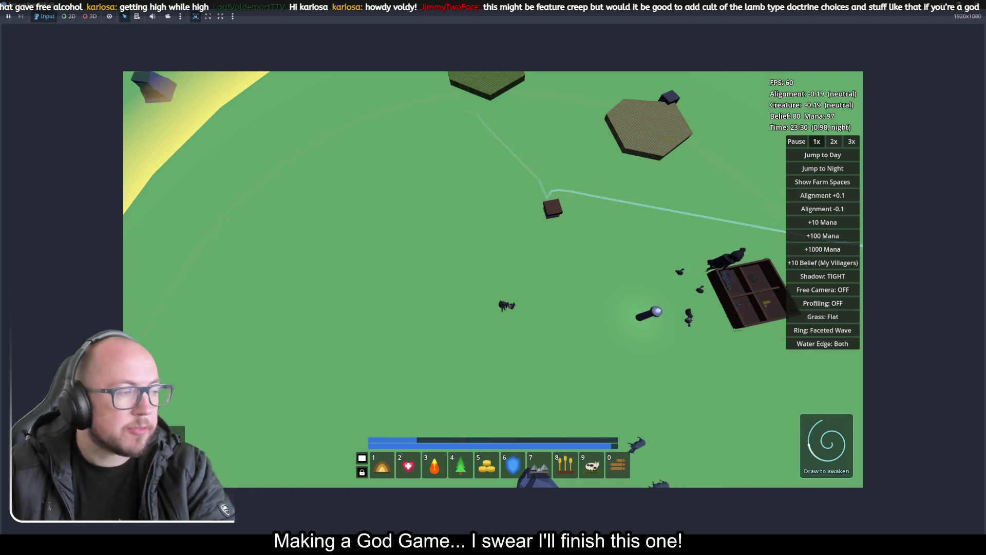
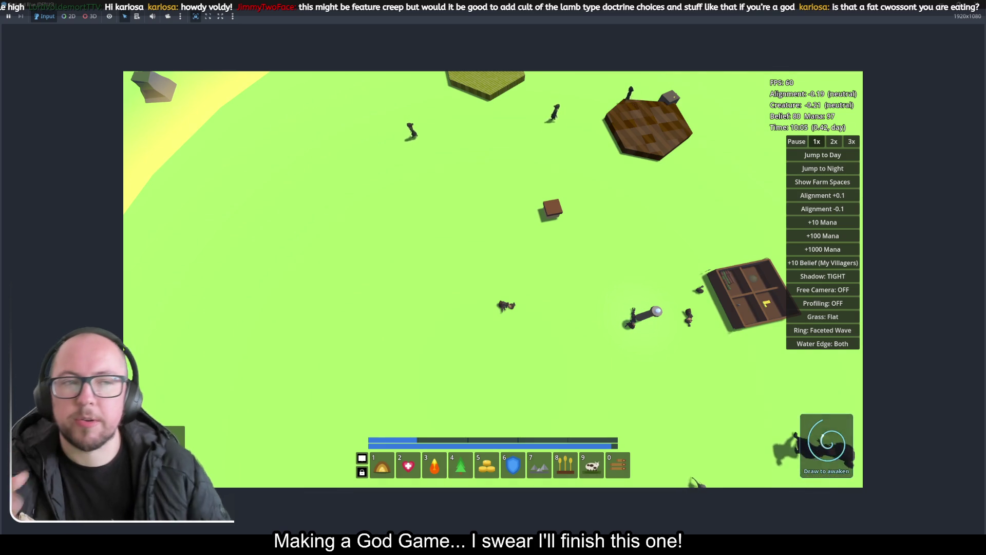
Draw two miracle gesture trails across the map near the village hut, spending mana down to 62
{"action": "mouse_move", "coordinate": [853, 236]}
{"action": "left_mouse_down"}
{"action": "mouse_move", "coordinate": [545, 267]}
{"action": "mouse_move", "coordinate": [568, 339]}
{"action": "left_mouse_up"}
{"action": "scroll", "coordinate": [576, 372], "scroll_direction": "down", "scroll_amount": 5}
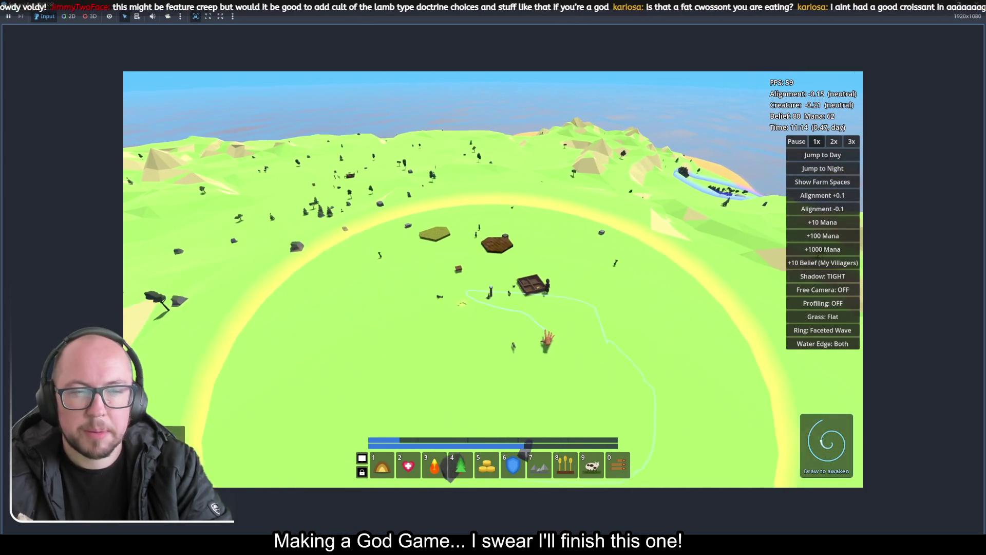
{"action": "left_click_drag", "start_coordinate": [542, 331], "coordinate": [543, 284]}
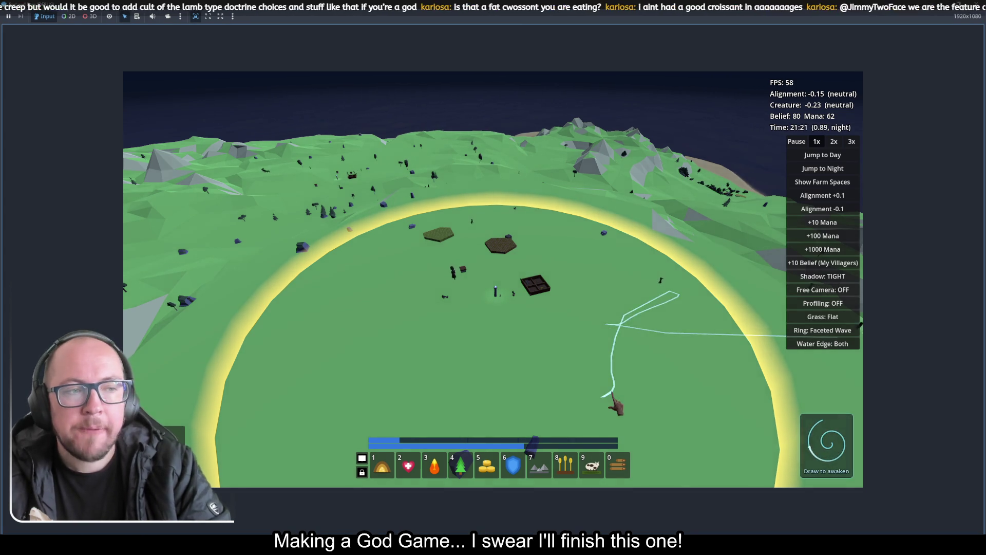
Zoom around the island, then cast a tree miracle on the village field, leaving mana at 32
{"action": "scroll", "coordinate": [558, 311], "scroll_direction": "down", "scroll_amount": 3}
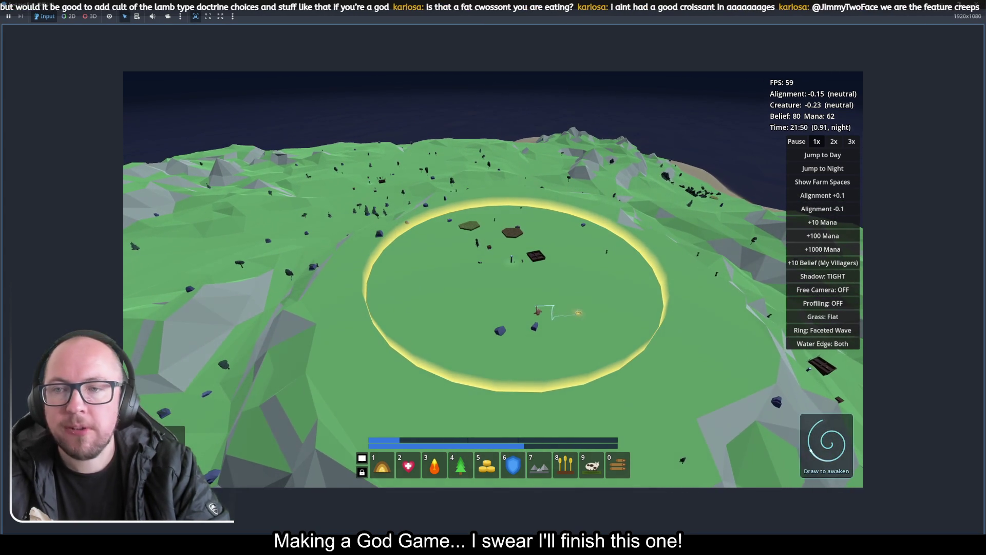
{"action": "scroll", "coordinate": [538, 311], "scroll_direction": "down", "scroll_amount": 5}
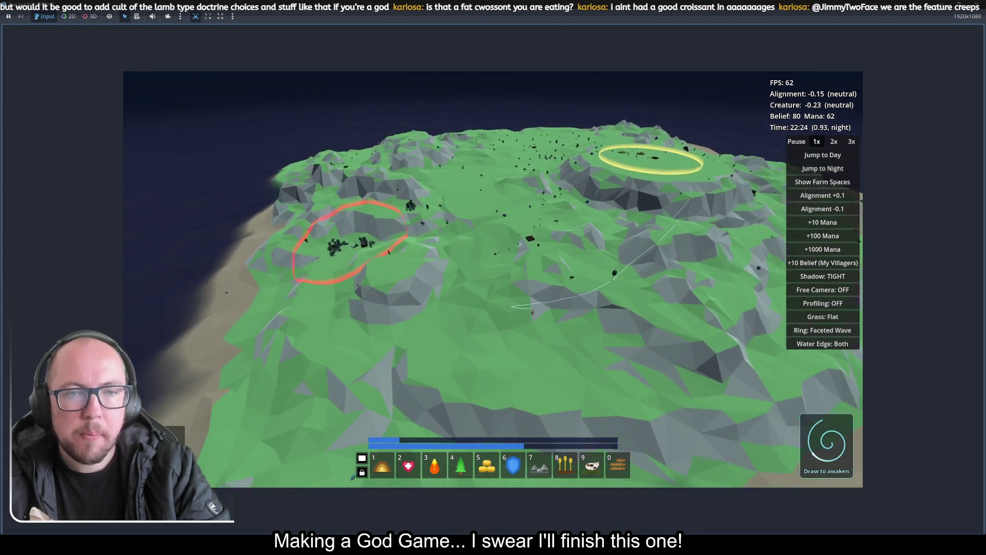
{"action": "scroll", "coordinate": [514, 319], "scroll_direction": "up", "scroll_amount": 5}
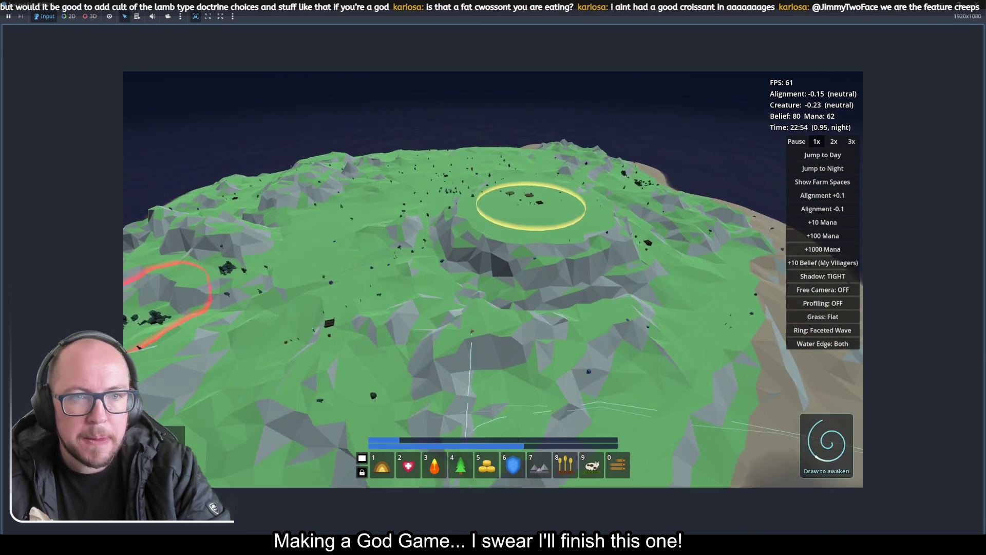
{"action": "scroll", "coordinate": [471, 332], "scroll_direction": "up", "scroll_amount": 5}
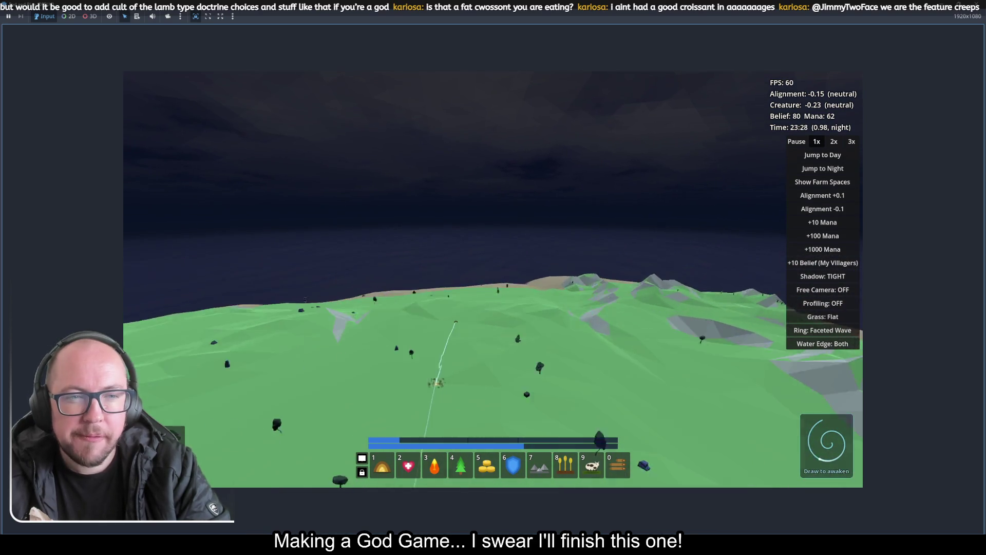
{"action": "scroll", "coordinate": [431, 451], "scroll_direction": "up", "scroll_amount": 5}
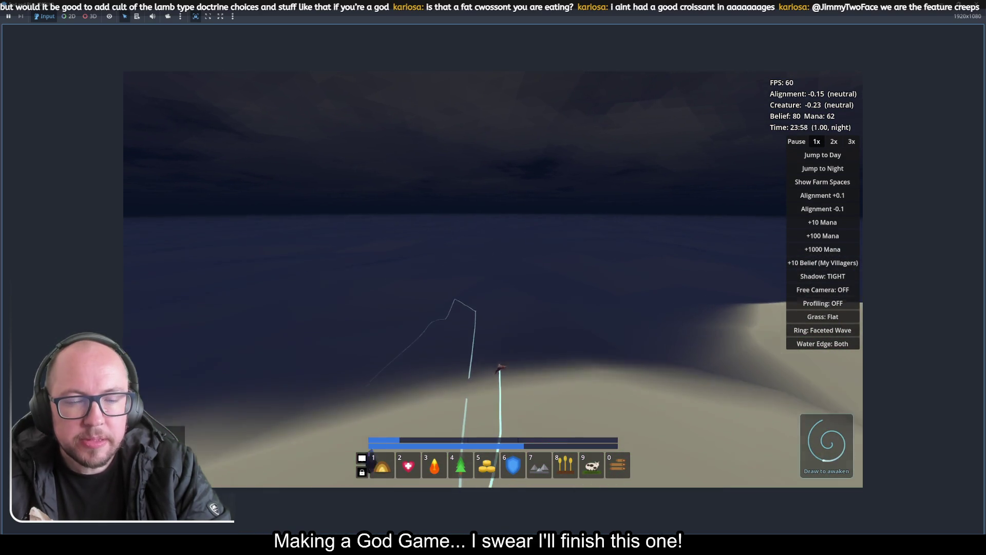
{"action": "scroll", "coordinate": [490, 354], "scroll_direction": "down", "scroll_amount": 8}
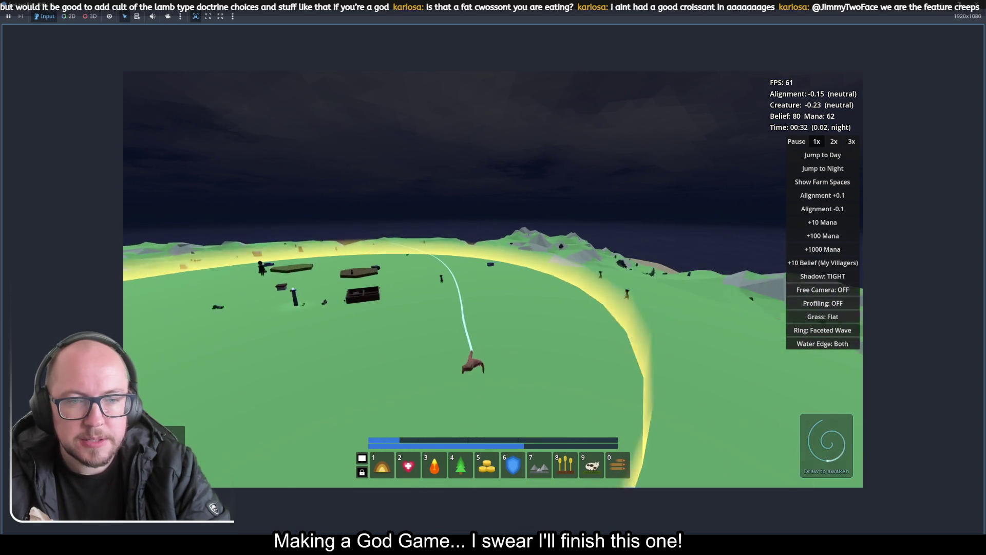
{"action": "scroll", "coordinate": [453, 366], "scroll_direction": "down", "scroll_amount": 6}
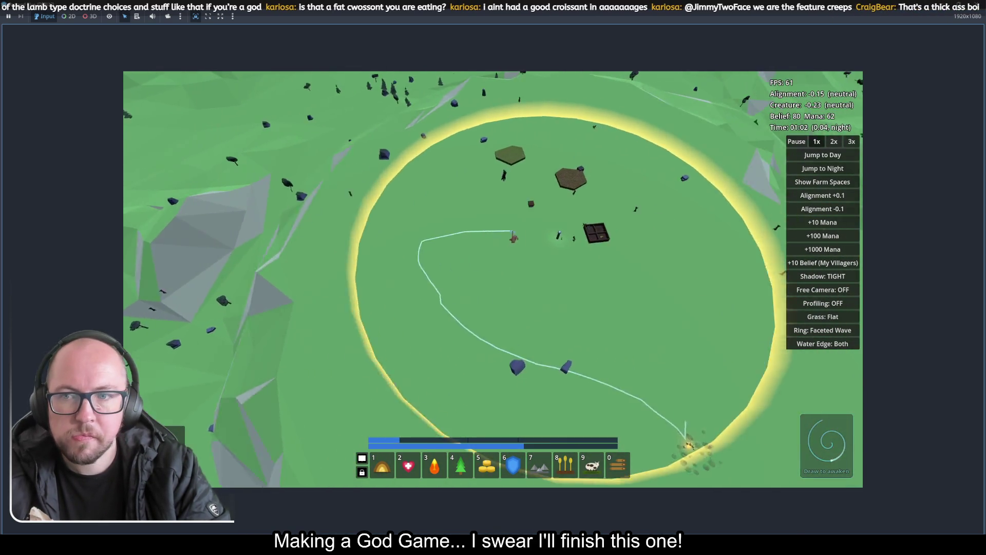
{"action": "scroll", "coordinate": [465, 231], "scroll_direction": "up", "scroll_amount": 6}
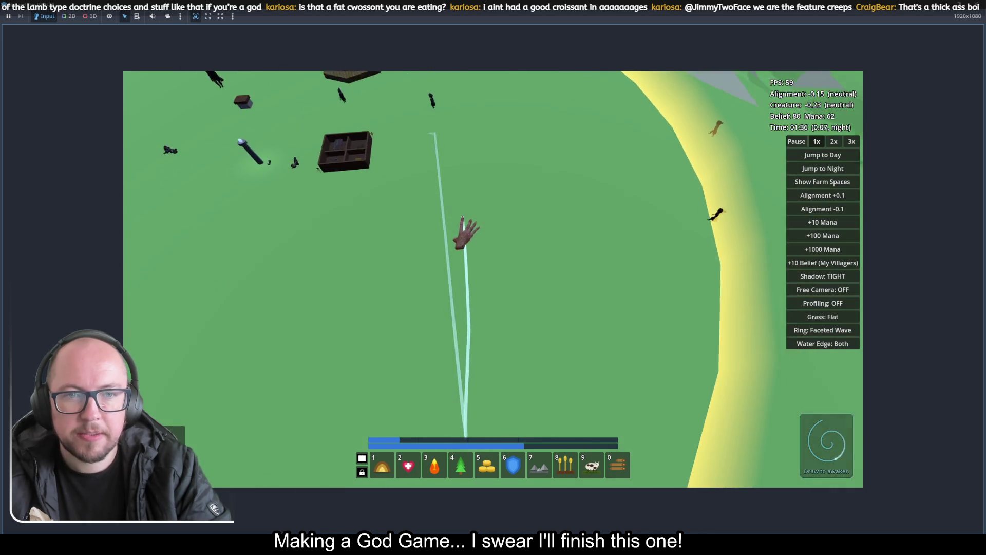
{"action": "scroll", "coordinate": [506, 223], "scroll_direction": "down", "scroll_amount": 8}
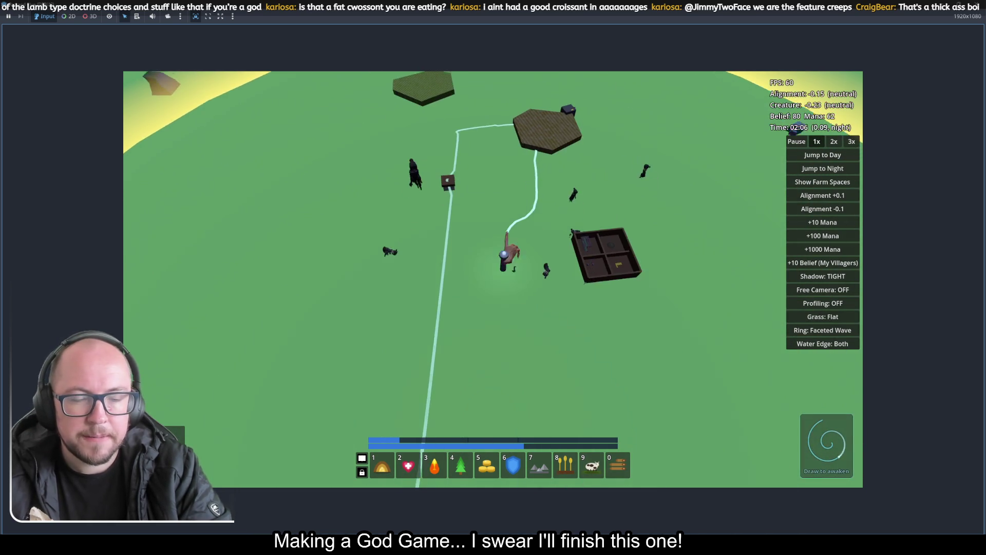
{"action": "left_click_drag", "start_coordinate": [442, 465], "coordinate": [316, 329]}
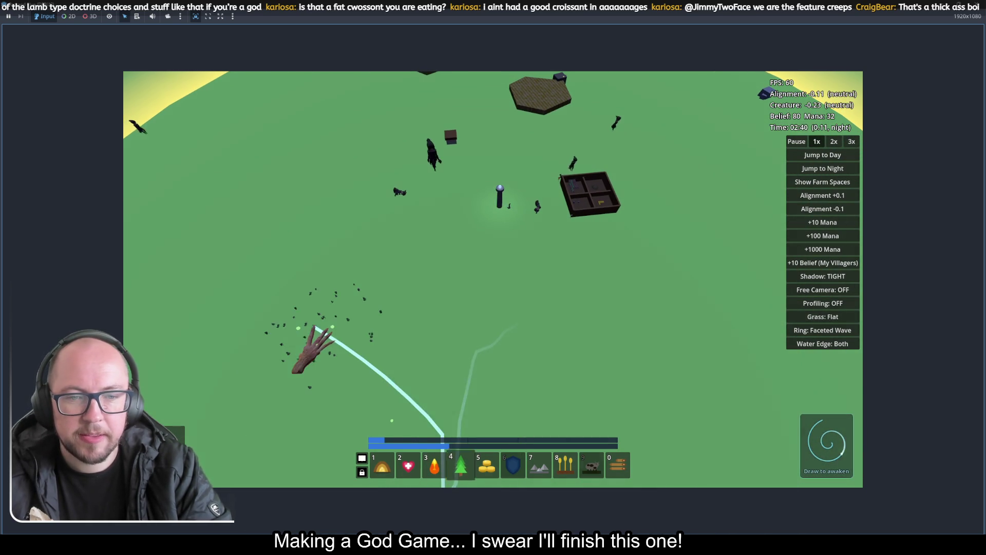
Cast another field miracle, aim a heal toward the villagers, and add 1000 mana
{"action": "mouse_move", "coordinate": [383, 465]}
{"action": "left_mouse_down"}
{"action": "mouse_move", "coordinate": [533, 354]}
{"action": "mouse_move", "coordinate": [591, 280]}
{"action": "mouse_move", "coordinate": [575, 292]}
{"action": "left_mouse_up"}
{"action": "mouse_move", "coordinate": [408, 464]}
{"action": "left_mouse_down"}
{"action": "mouse_move", "coordinate": [524, 253]}
{"action": "mouse_move", "coordinate": [517, 221]}
{"action": "mouse_move", "coordinate": [406, 223]}
{"action": "mouse_move", "coordinate": [566, 289]}
{"action": "mouse_move", "coordinate": [603, 288]}
{"action": "mouse_move", "coordinate": [524, 324]}
{"action": "mouse_move", "coordinate": [555, 349]}
{"action": "mouse_move", "coordinate": [660, 339]}
{"action": "mouse_move", "coordinate": [811, 266]}
{"action": "left_mouse_up"}
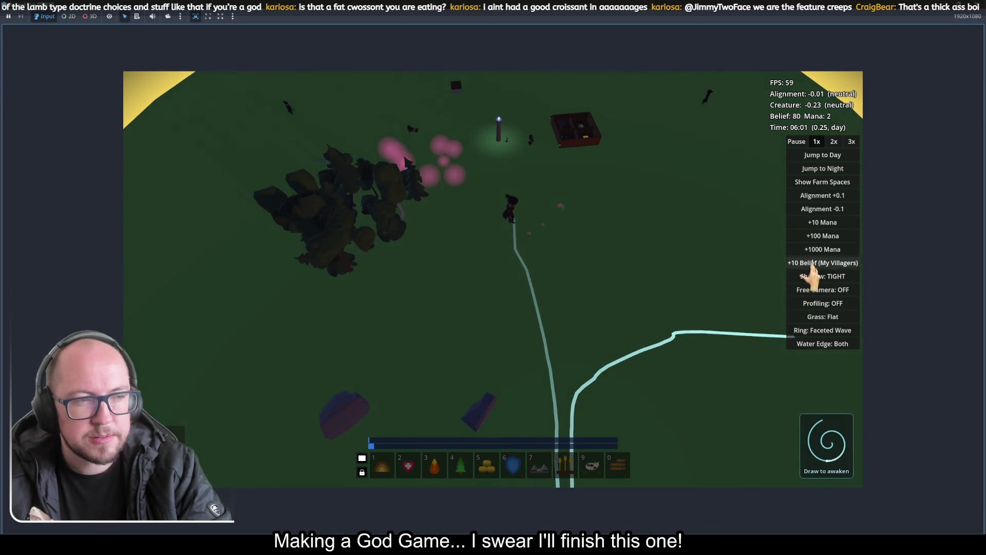
{"action": "left_click", "coordinate": [812, 250]}
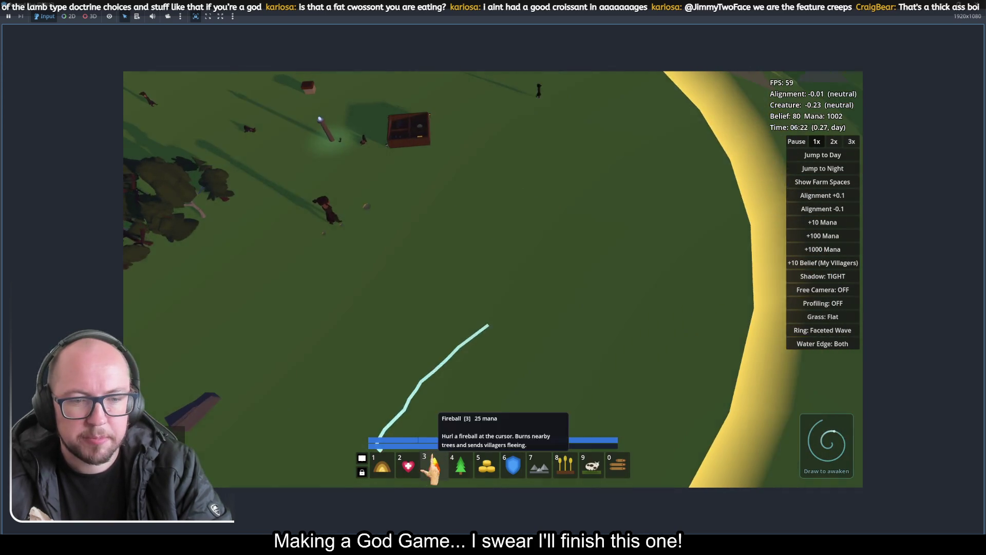
Heal a villager near the barn and play on until the Victory banner appears
{"action": "left_click", "coordinate": [409, 467]}
{"action": "left_click", "coordinate": [360, 334]}
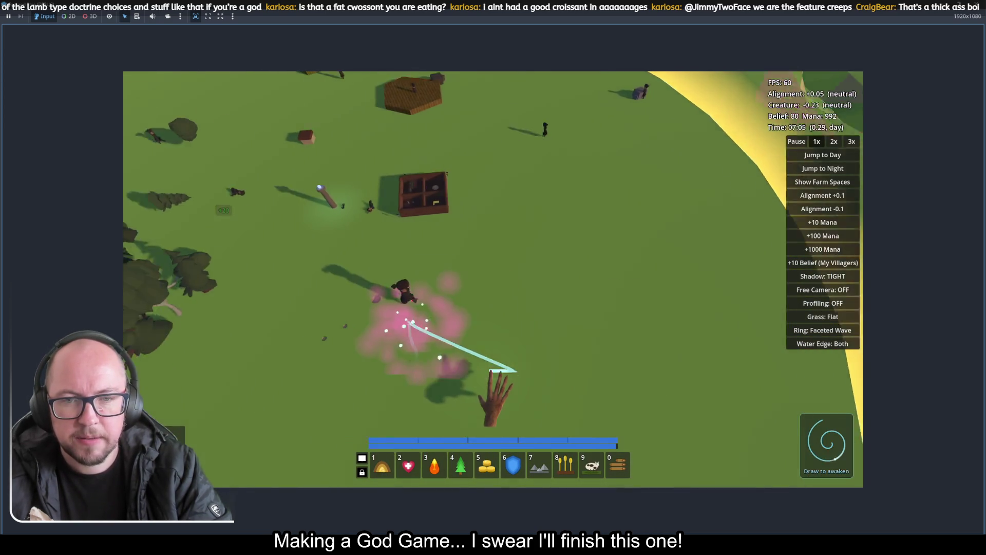
{"action": "mouse_move", "coordinate": [514, 370]}
{"action": "left_mouse_down"}
{"action": "mouse_move", "coordinate": [771, 328]}
{"action": "mouse_move", "coordinate": [668, 412]}
{"action": "mouse_move", "coordinate": [705, 391]}
{"action": "mouse_move", "coordinate": [695, 363]}
{"action": "left_mouse_up"}
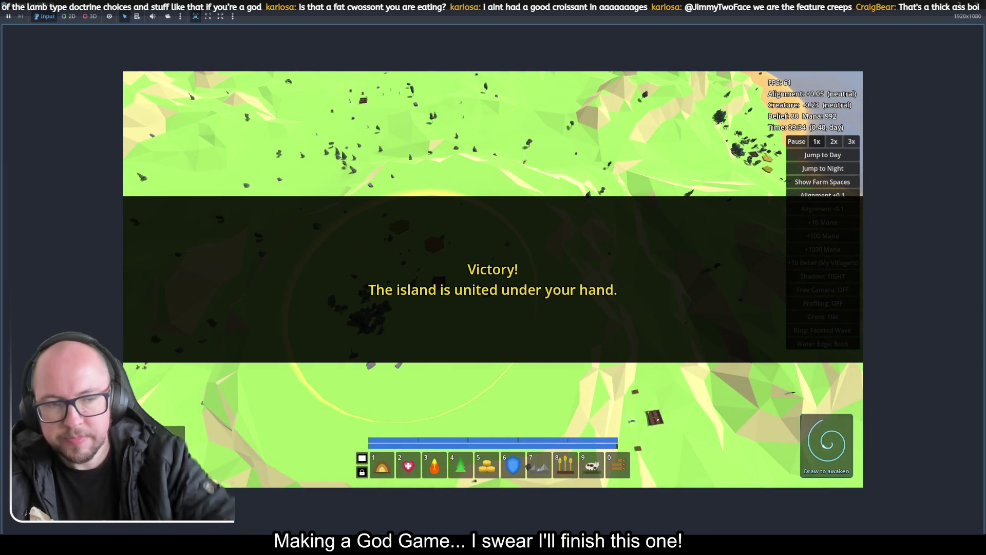
Stop the running game with F8 and return to the sandbox_world editor view
{"action": "key", "text": "F8"}
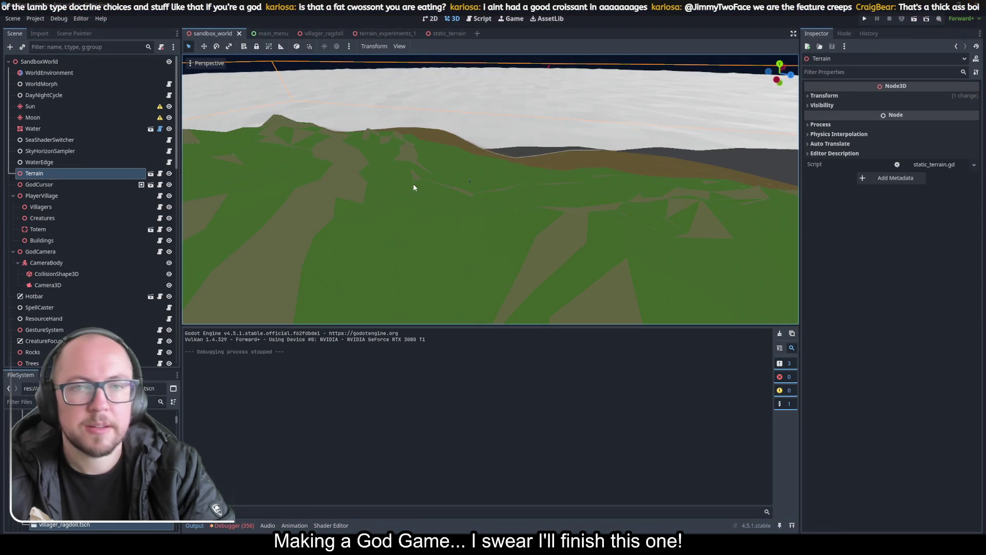
{"action": "scroll", "coordinate": [359, 183], "scroll_direction": "down", "scroll_amount": 3}
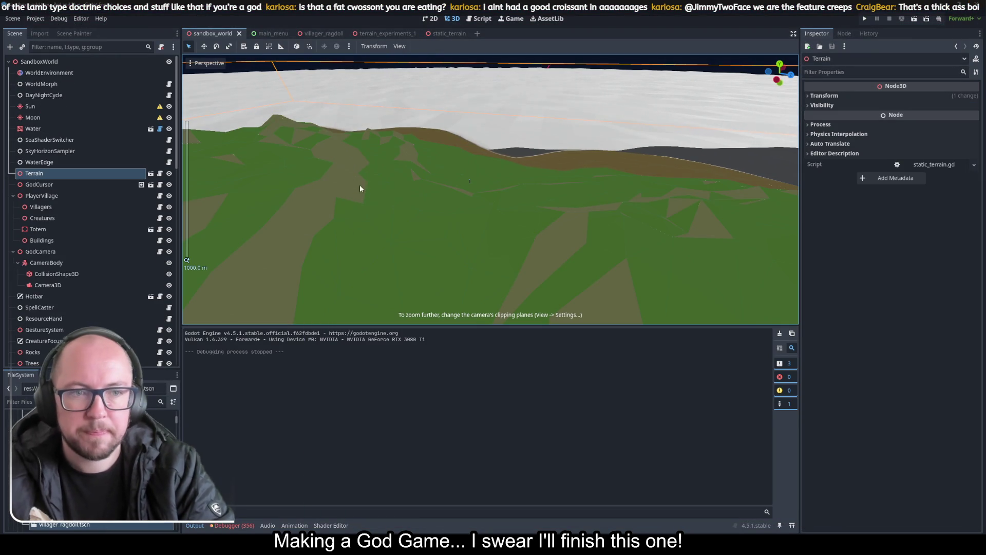
{"action": "scroll", "coordinate": [422, 234], "scroll_direction": "up", "scroll_amount": 3}
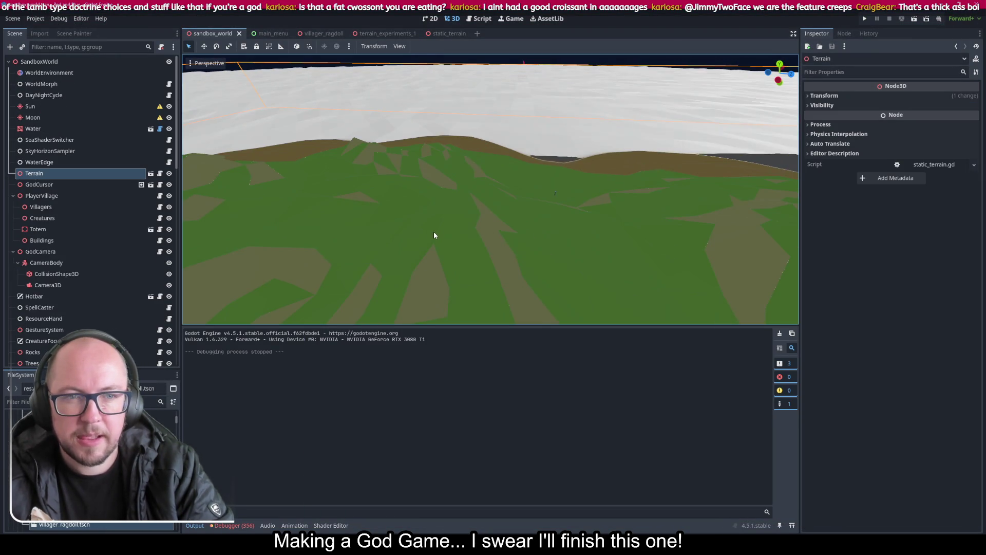
Tilt and zoom the 3D viewport to inspect the green-and-brown hilly Terrain
{"action": "left_click_drag", "start_coordinate": [494, 242], "coordinate": [494, 252]}
{"action": "scroll", "coordinate": [481, 230], "scroll_direction": "down", "scroll_amount": 10}
{"action": "scroll", "coordinate": [479, 226], "scroll_direction": "down", "scroll_amount": 2}
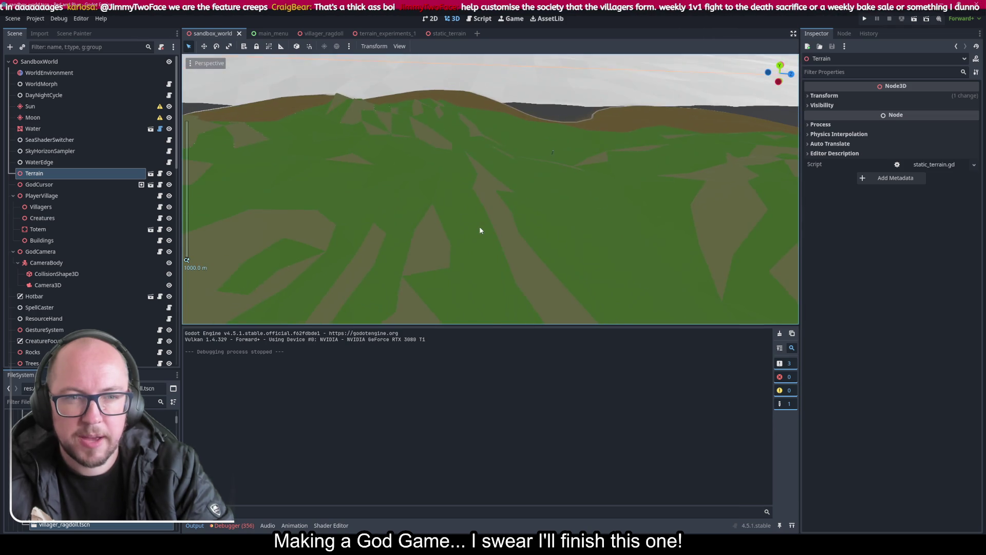
{"action": "left_click_drag", "start_coordinate": [548, 139], "coordinate": [529, 157]}
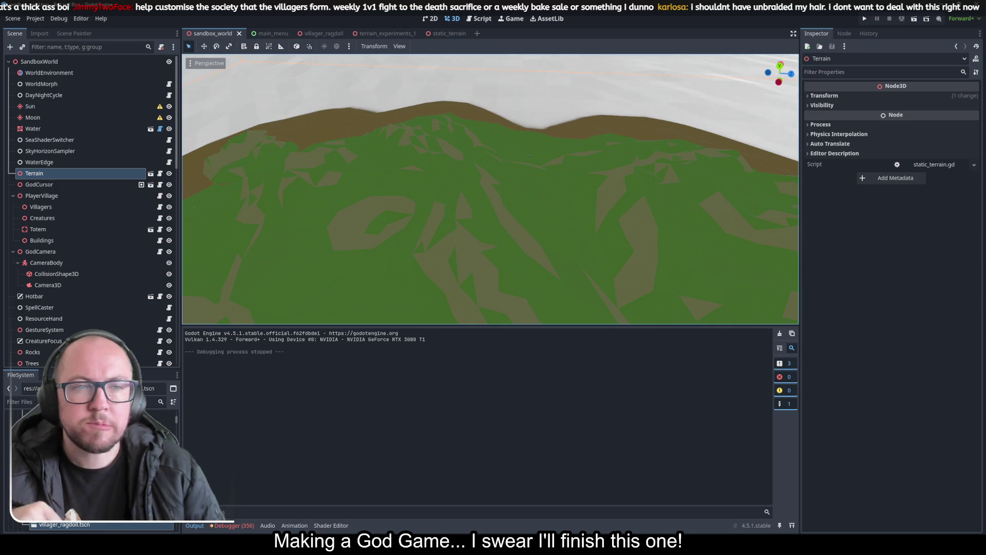
{"action": "scroll", "coordinate": [489, 239], "scroll_direction": "down", "scroll_amount": 6}
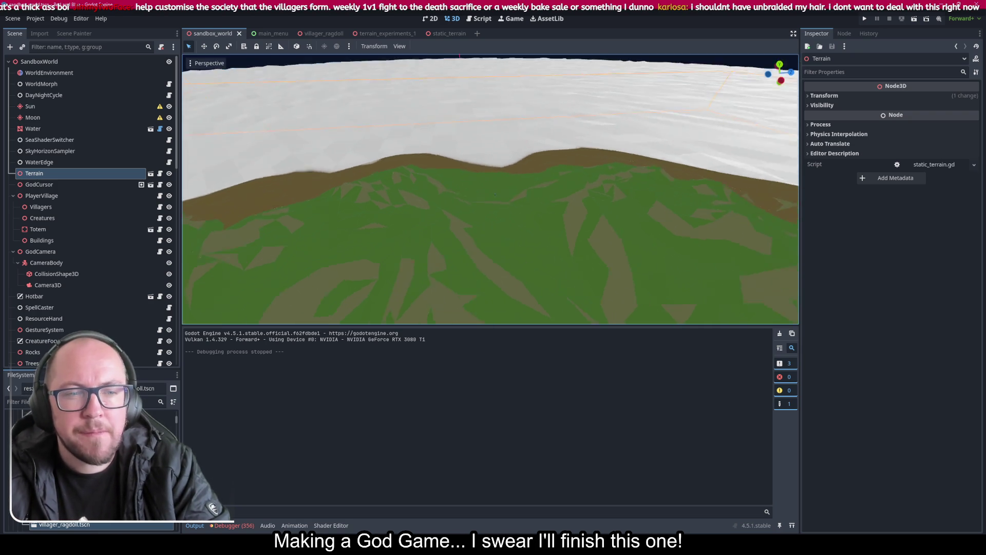
{"action": "mouse_move", "coordinate": [491, 232]}
{"action": "left_mouse_down"}
{"action": "mouse_move", "coordinate": [490, 170]}
{"action": "mouse_move", "coordinate": [491, 216]}
{"action": "mouse_move", "coordinate": [506, 248]}
{"action": "left_mouse_up"}
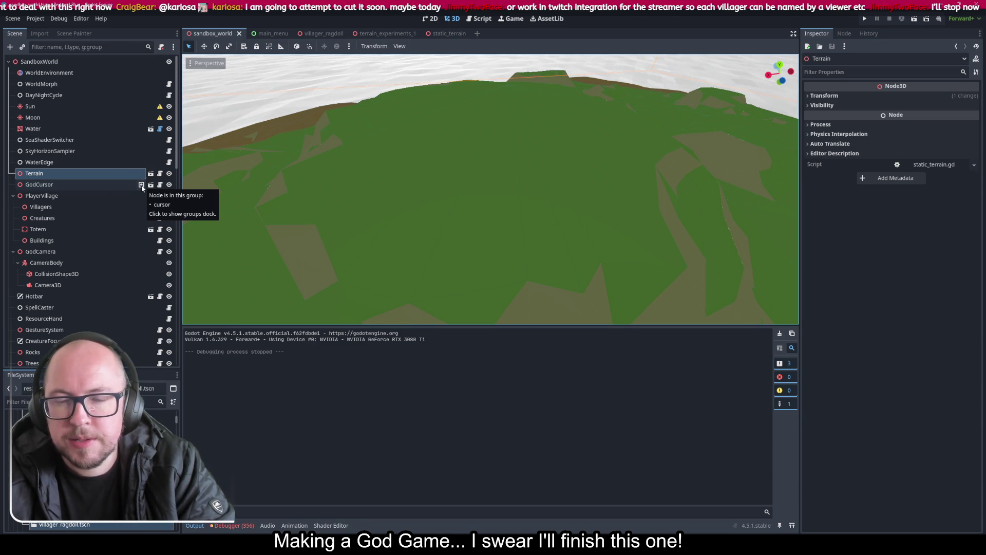
{"action": "left_click_drag", "start_coordinate": [539, 232], "coordinate": [539, 211]}
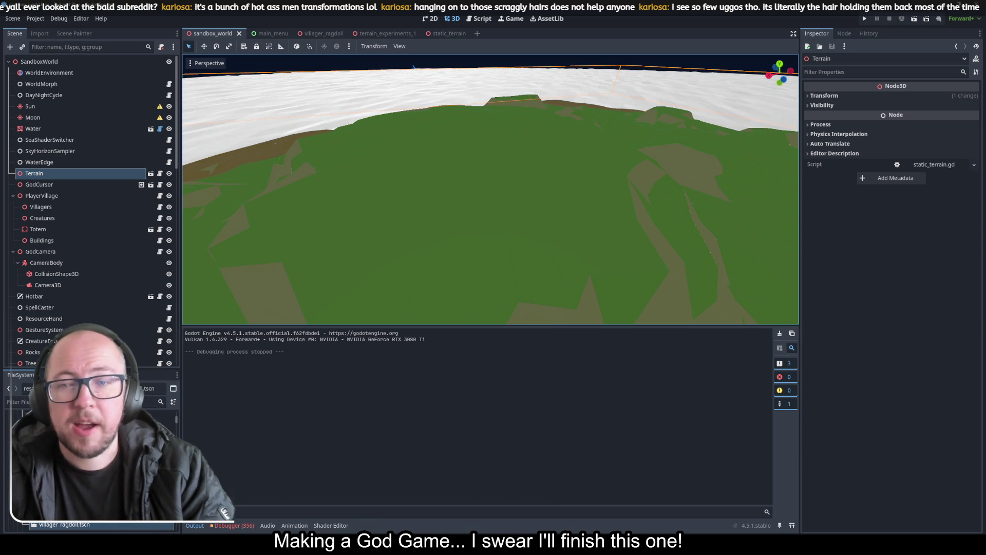
{"action": "scroll", "coordinate": [508, 235], "scroll_direction": "down", "scroll_amount": 4}
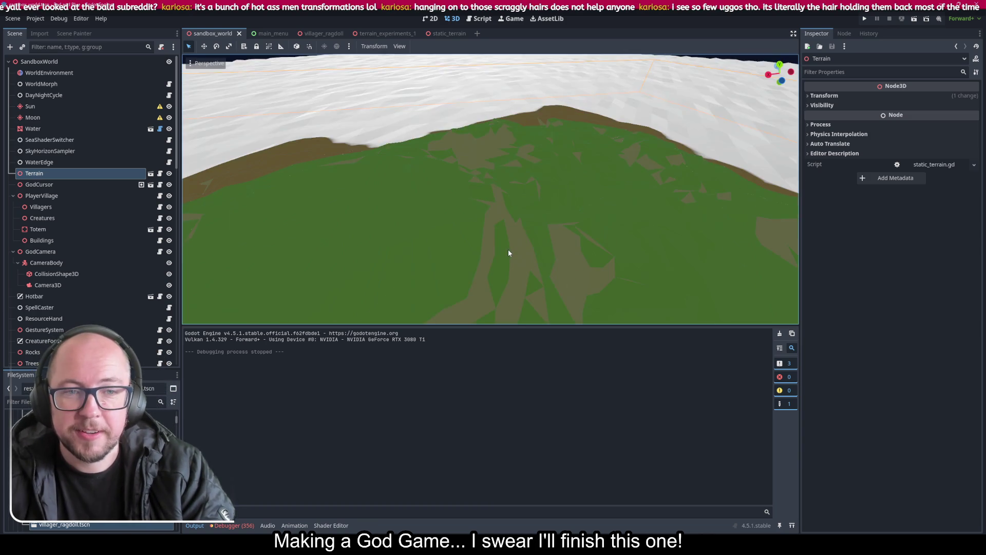
{"action": "left_click_drag", "start_coordinate": [489, 237], "coordinate": [482, 238]}
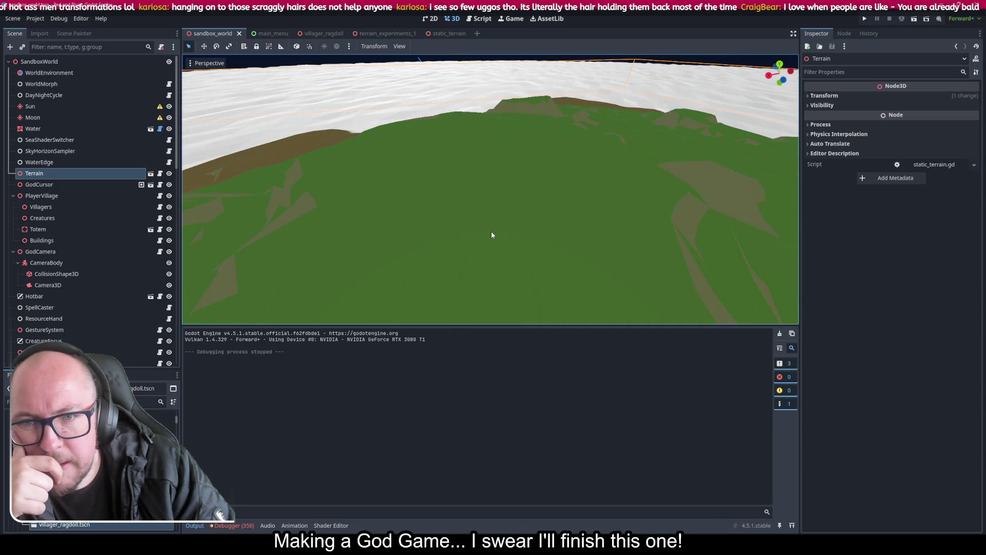
Open static_terrain, select terrain1, and open terrain1.glb with Open Anyway despite the import warning
{"action": "left_click", "coordinate": [153, 173]}
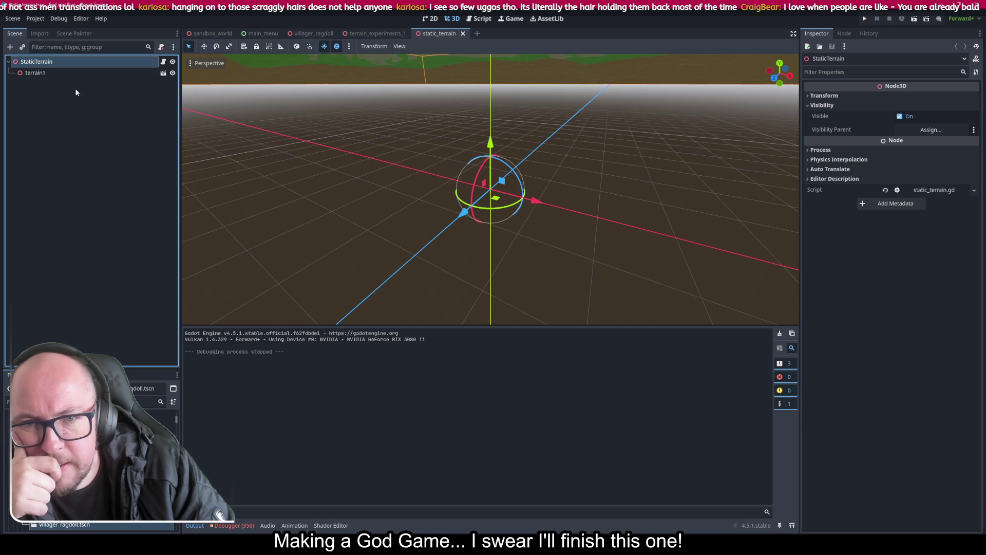
{"action": "left_click", "coordinate": [73, 74]}
{"action": "left_click", "coordinate": [164, 73]}
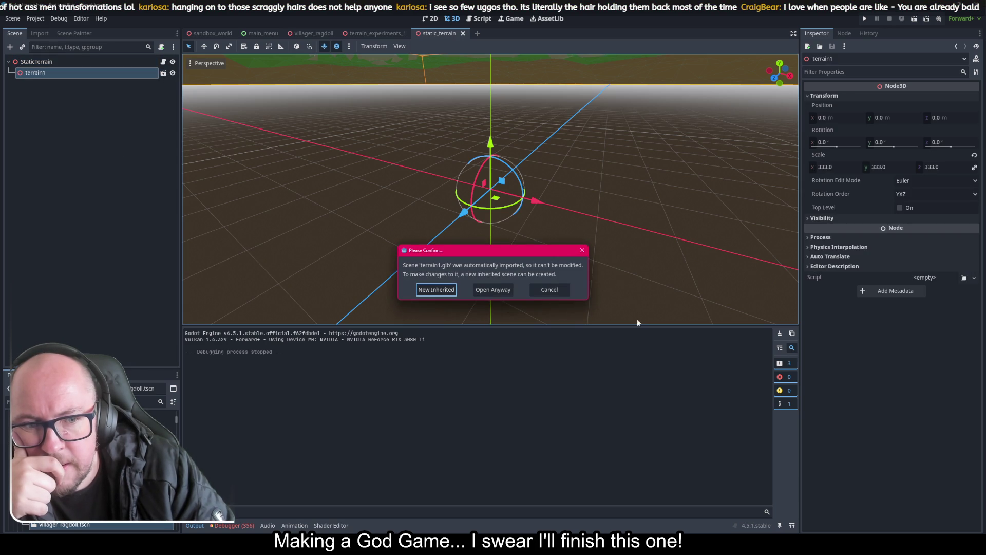
{"action": "left_click", "coordinate": [561, 291]}
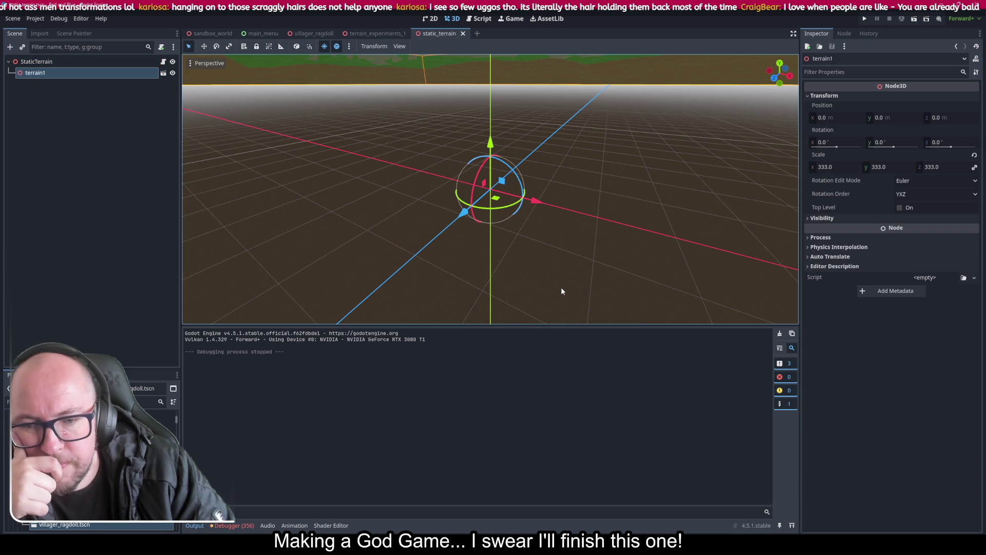
{"action": "left_click", "coordinate": [164, 73]}
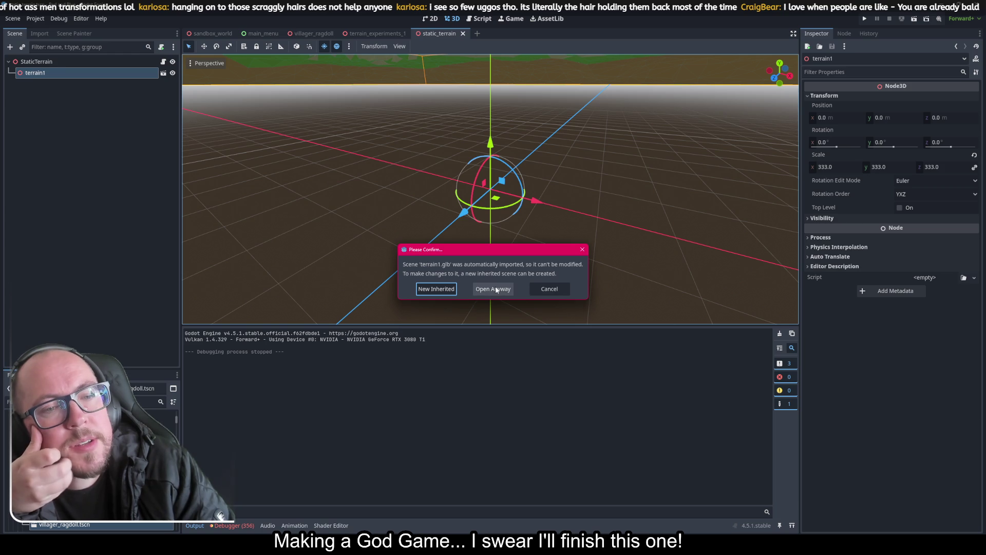
{"action": "left_click", "coordinate": [494, 288]}
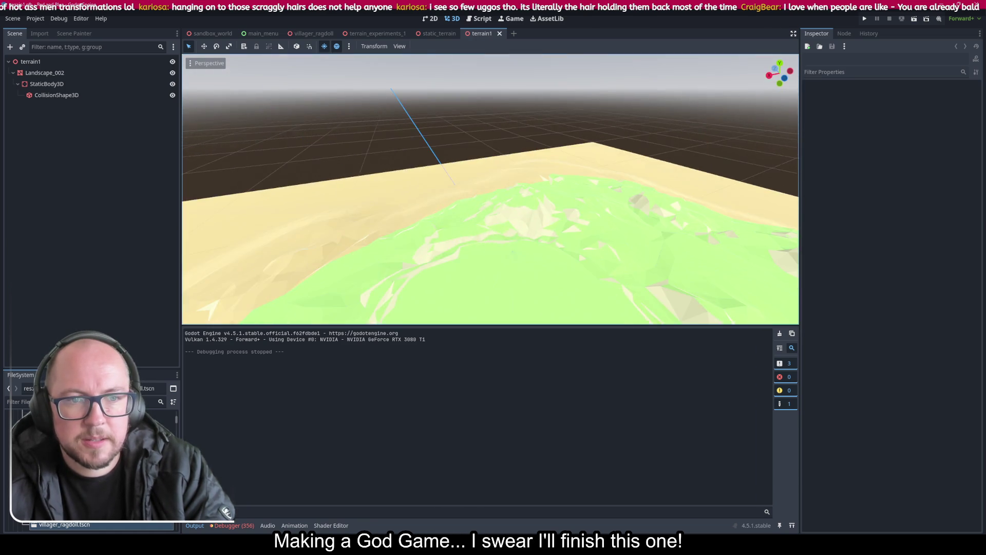
{"action": "scroll", "coordinate": [491, 189], "scroll_direction": "down", "scroll_amount": 10}
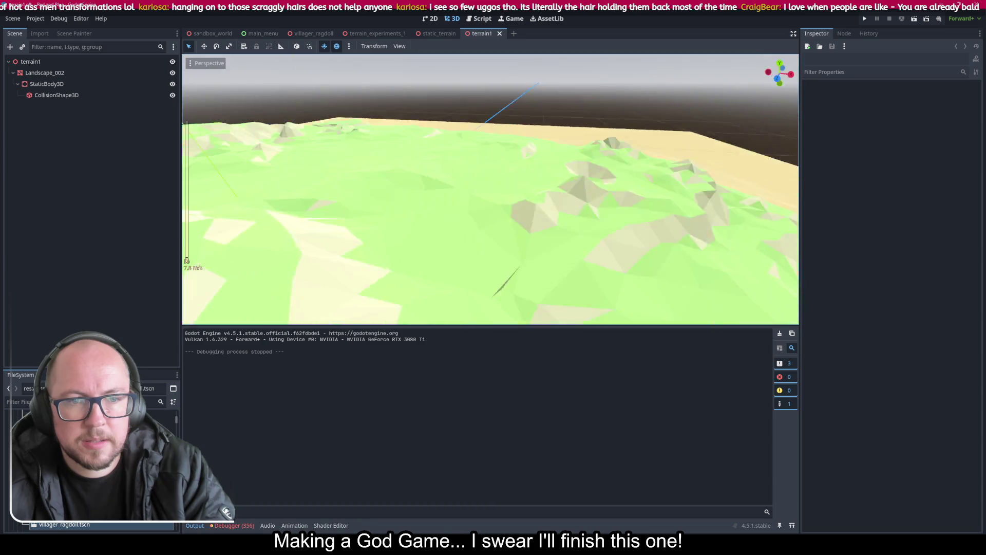